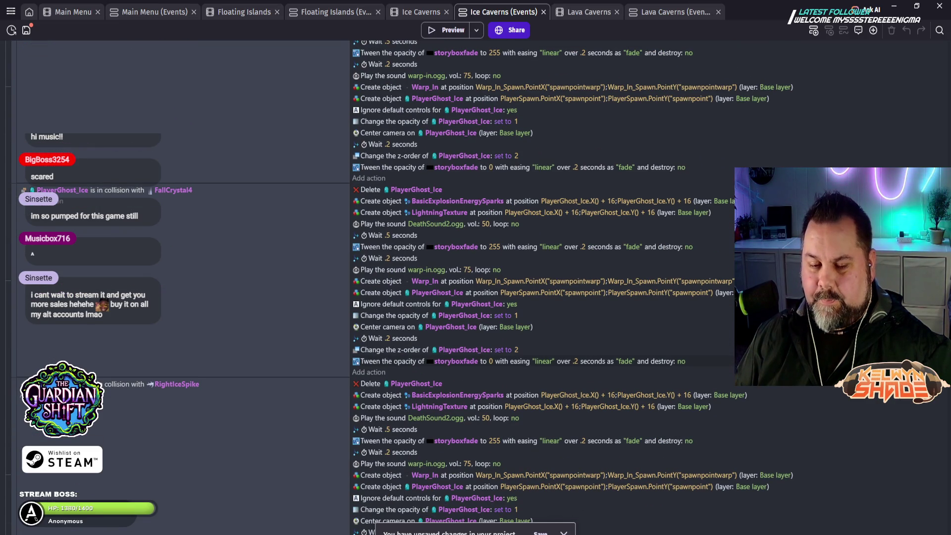
# - Scroll up and down through the currently open event sheet to review its events
pyautogui.scroll(-3, 545, 288)
pyautogui.scroll(-3, 545, 287)
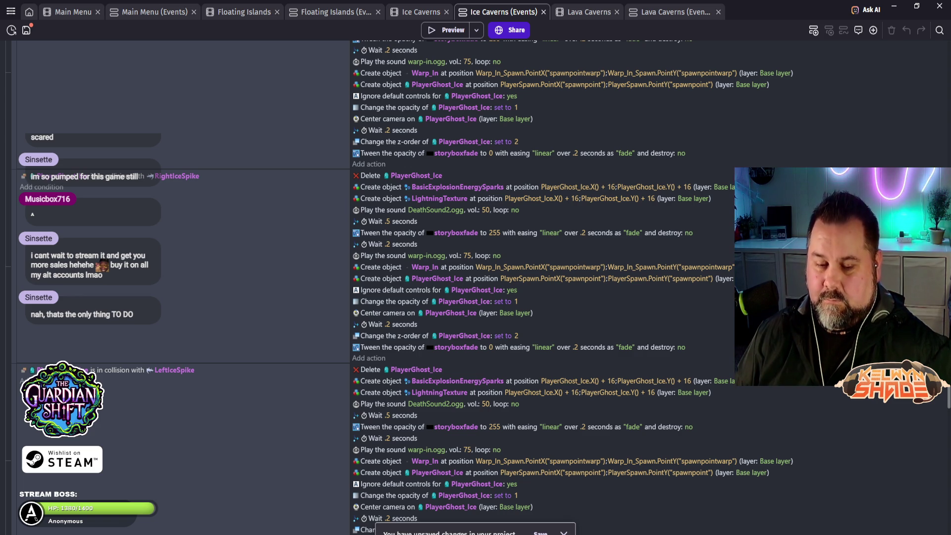
pyautogui.scroll(-3, 545, 287)
pyautogui.scroll(-3, 545, 287)
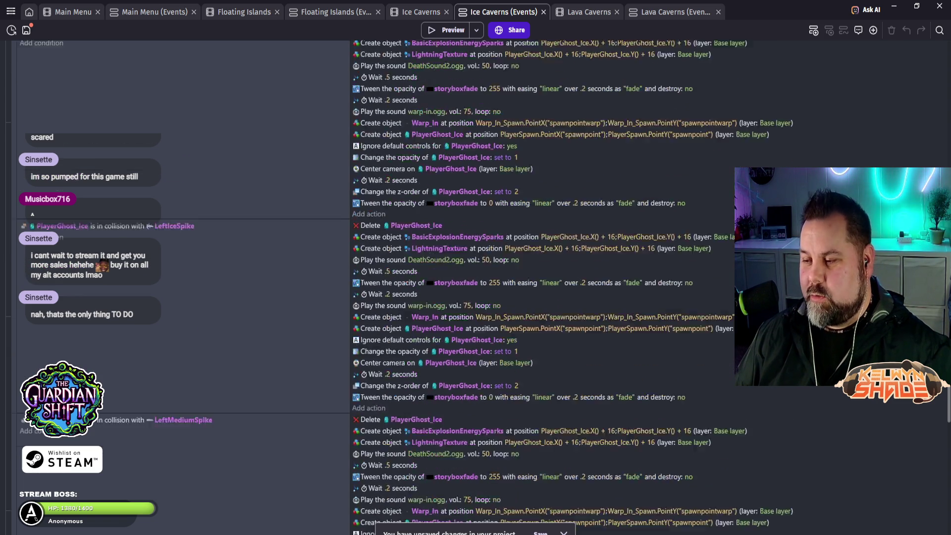
pyautogui.scroll(-8, 545, 288)
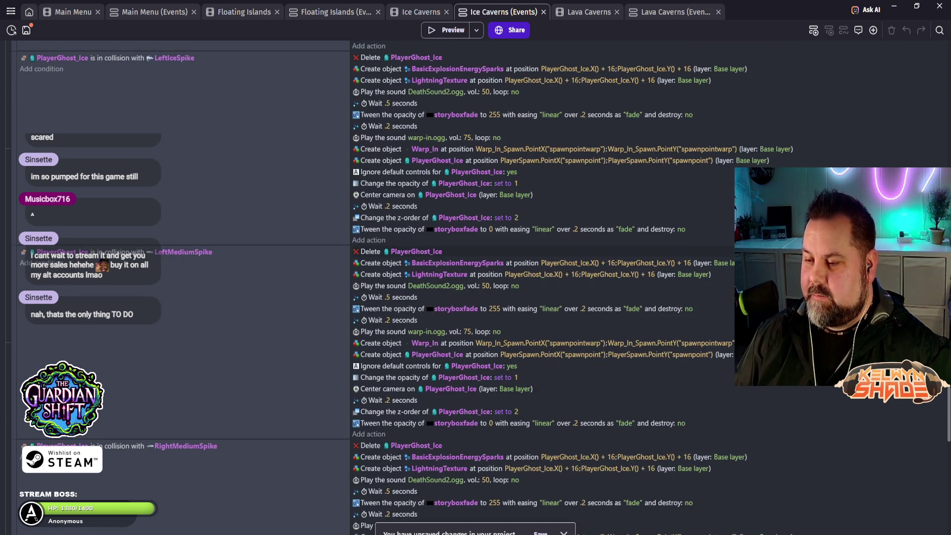
pyautogui.scroll(-3, 545, 287)
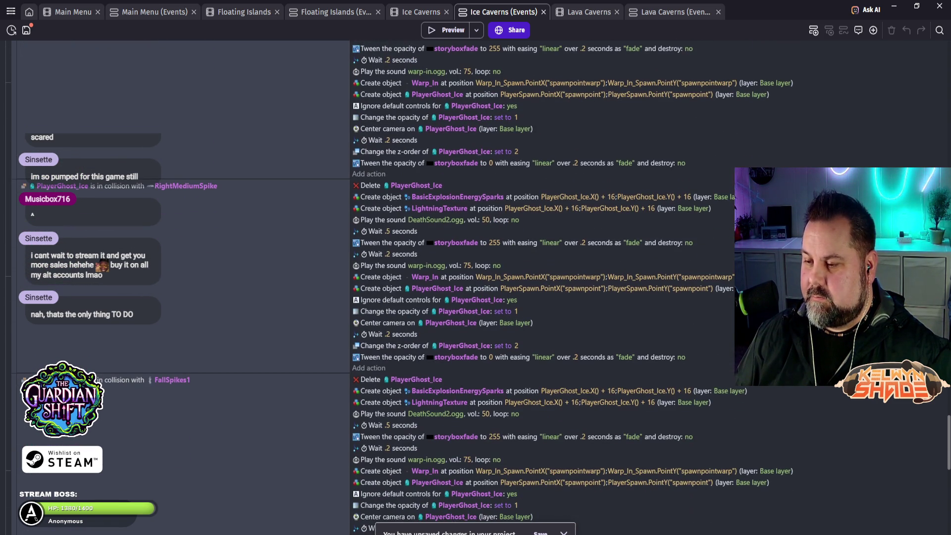
pyautogui.scroll(-7, 545, 288)
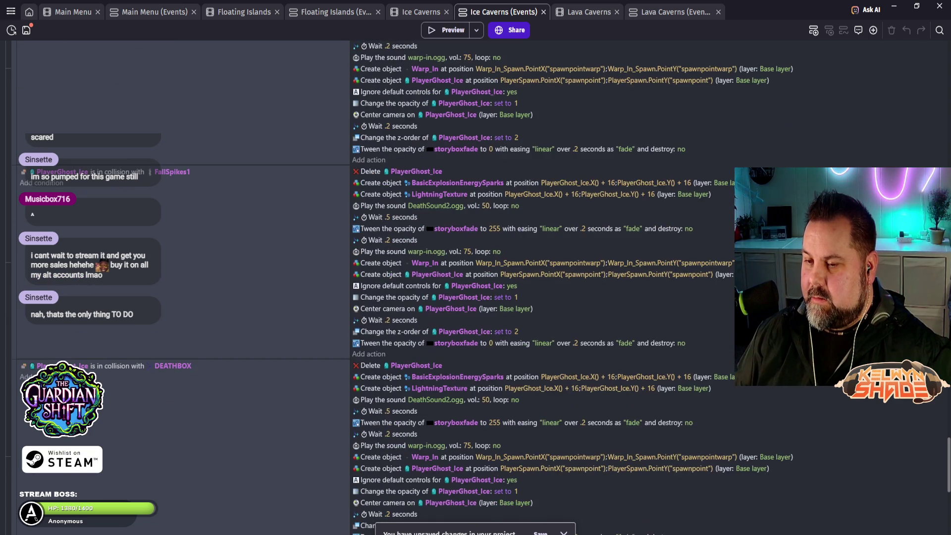
pyautogui.scroll(-5, 545, 287)
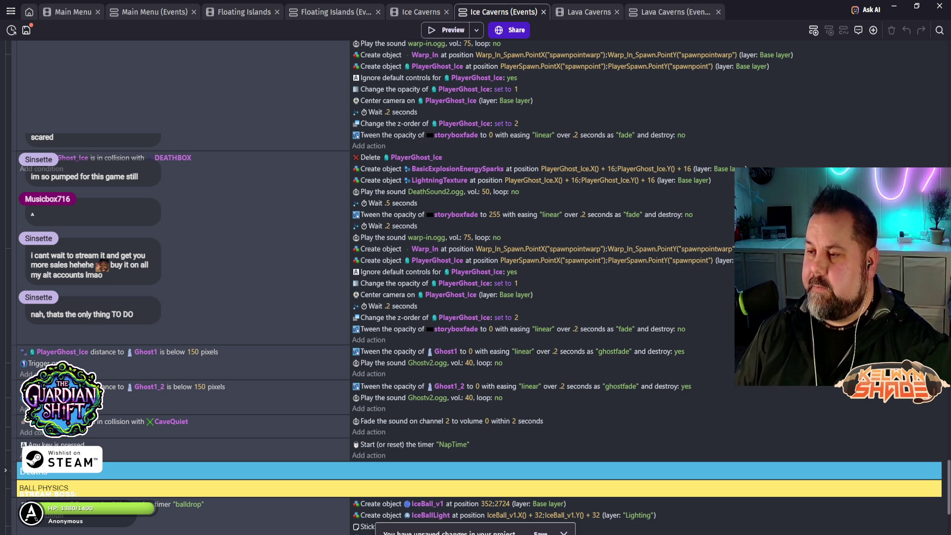
pyautogui.scroll(-2, 477, 288)
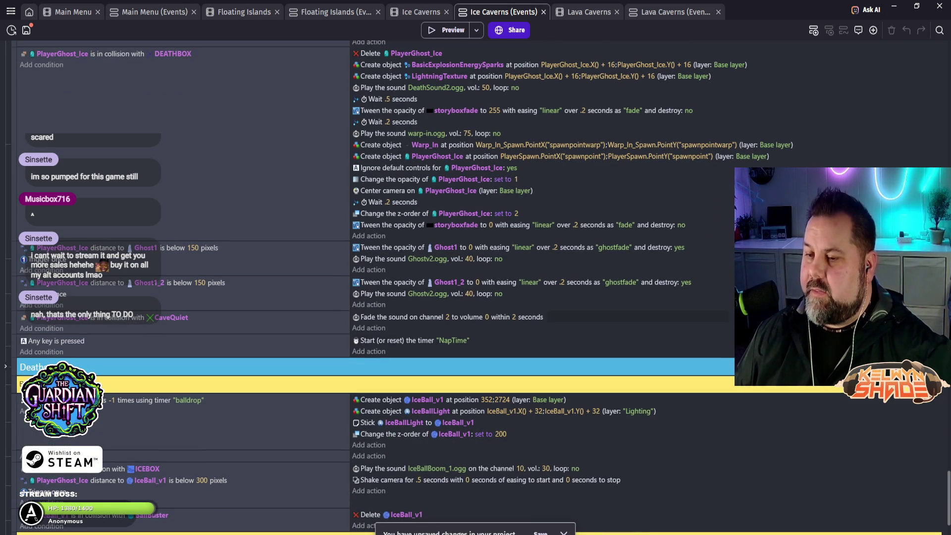
pyautogui.scroll(-1, 477, 287)
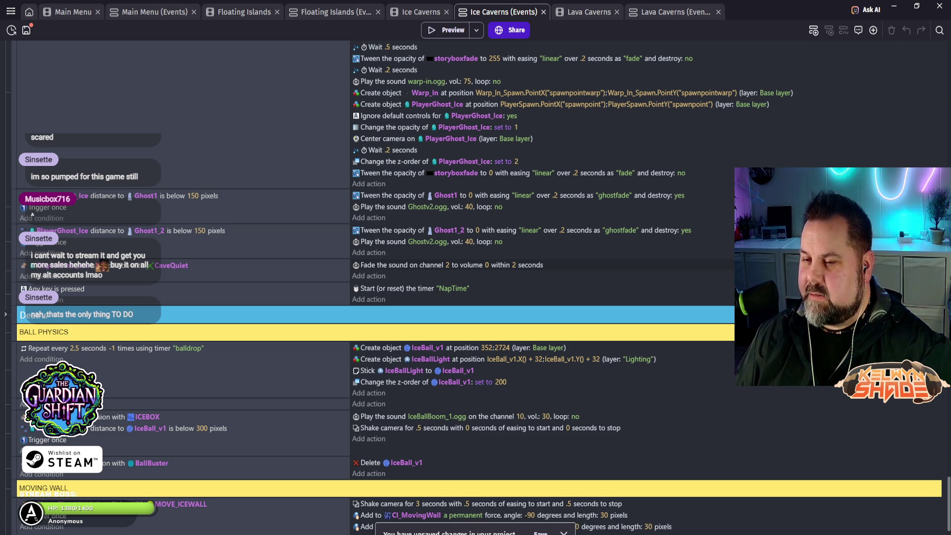
pyautogui.scroll(-2, 32, 214)
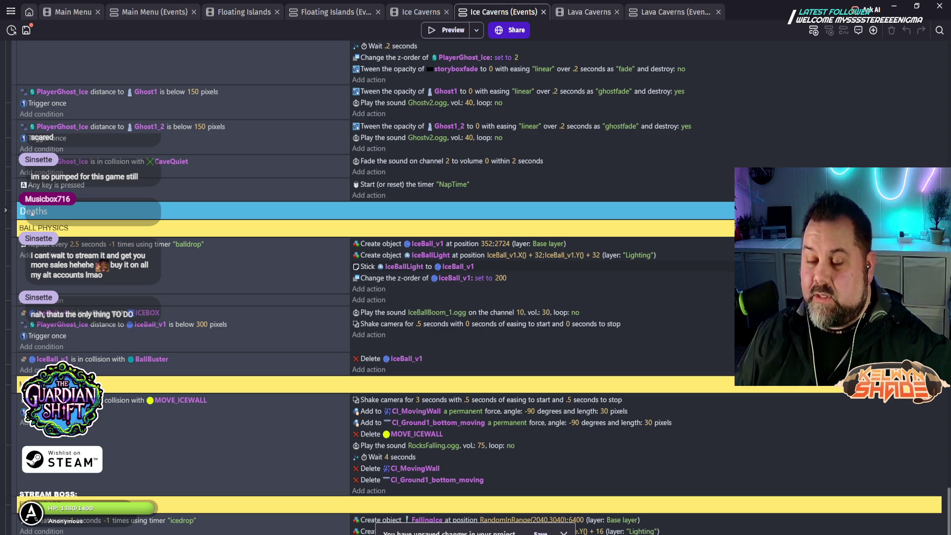
pyautogui.scroll(-3, 32, 214)
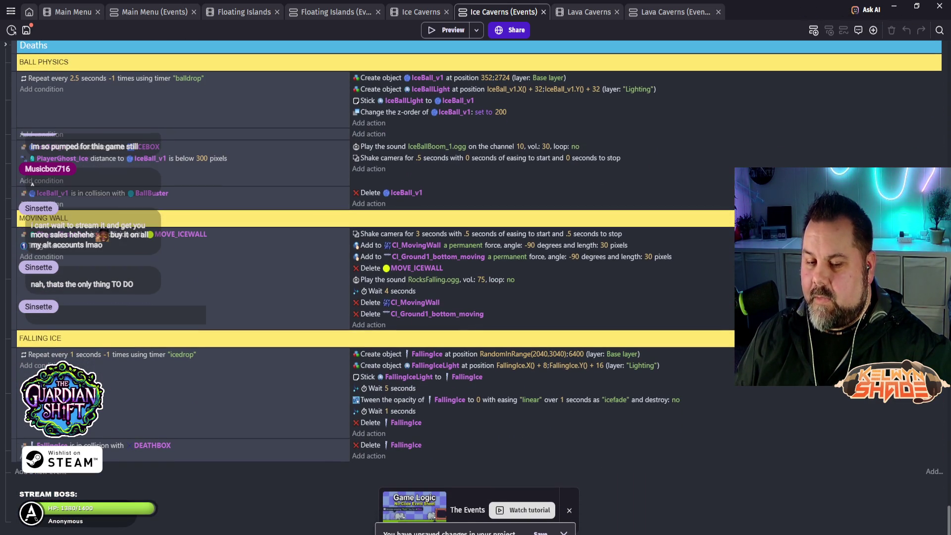
pyautogui.scroll(1, 476, 278)
pyautogui.scroll(3, 33, 174)
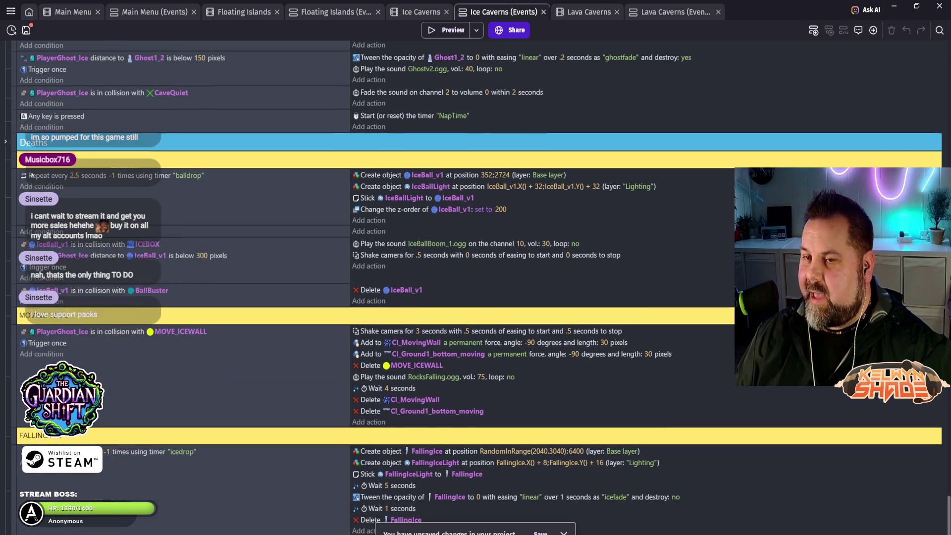
pyautogui.scroll(2, 32, 174)
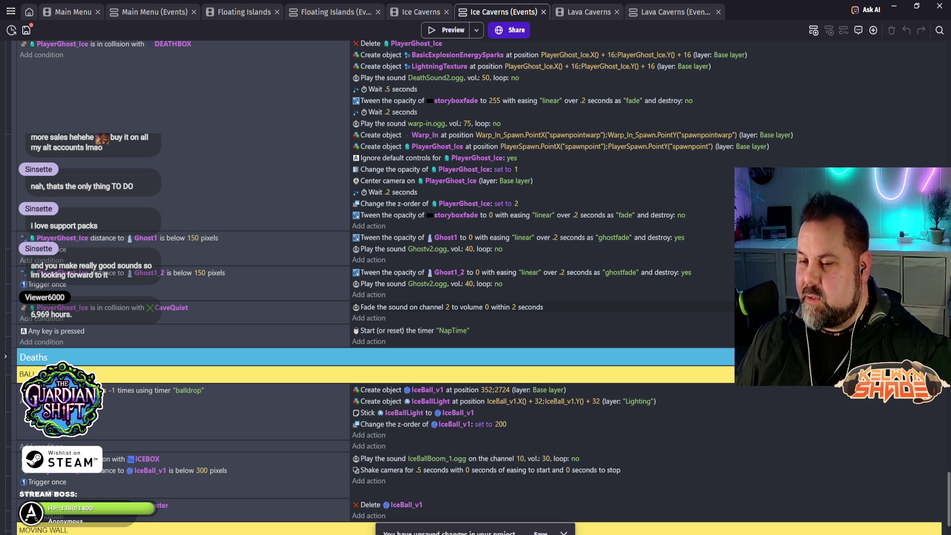
pyautogui.scroll(-3, 377, 287)
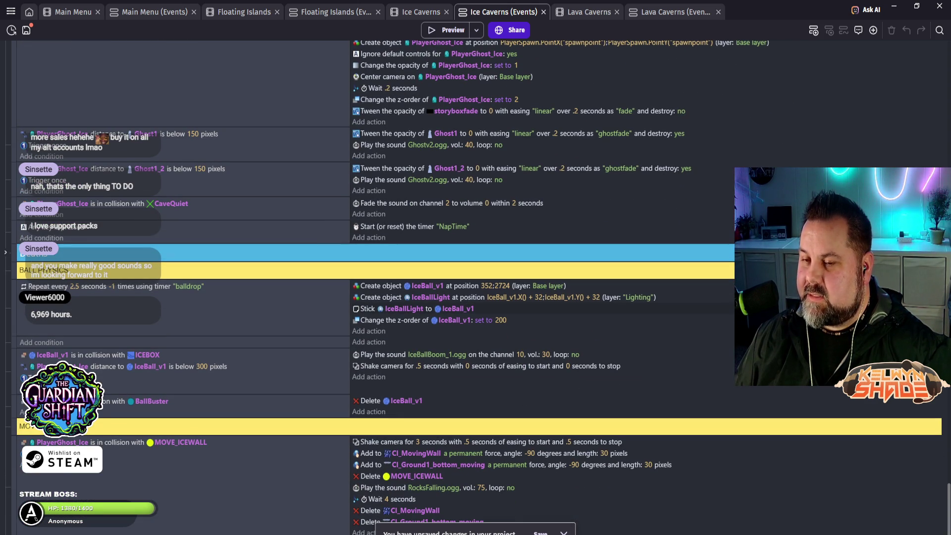
pyautogui.scroll(-2, 376, 287)
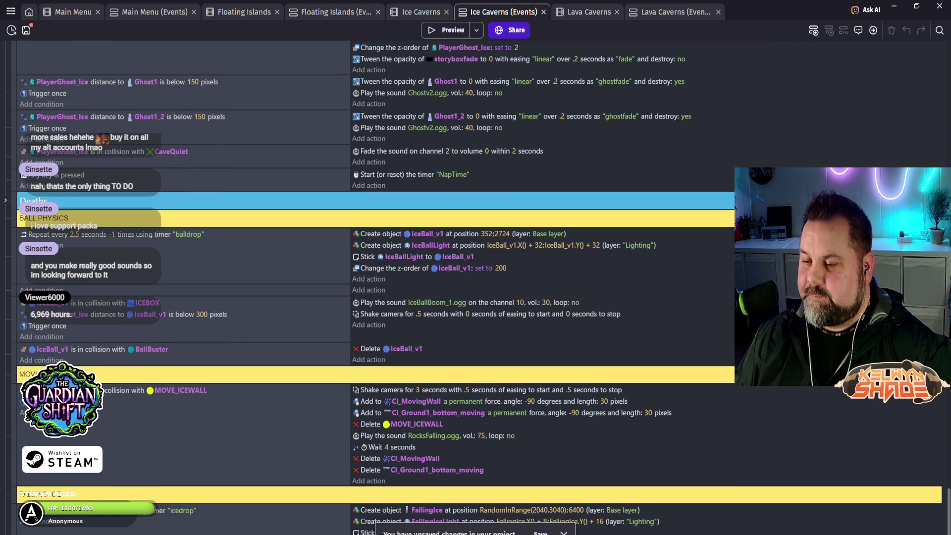
pyautogui.scroll(-5, 377, 287)
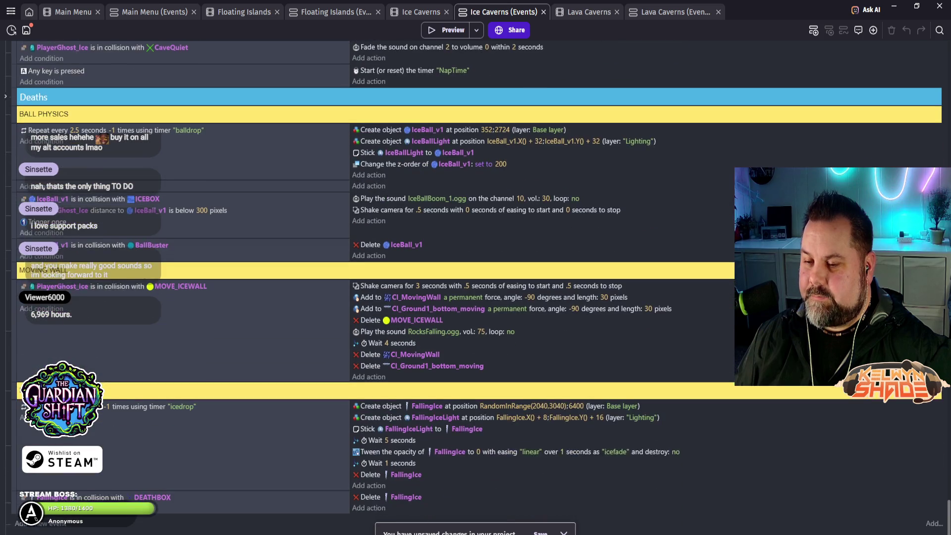
pyautogui.scroll(12, 376, 287)
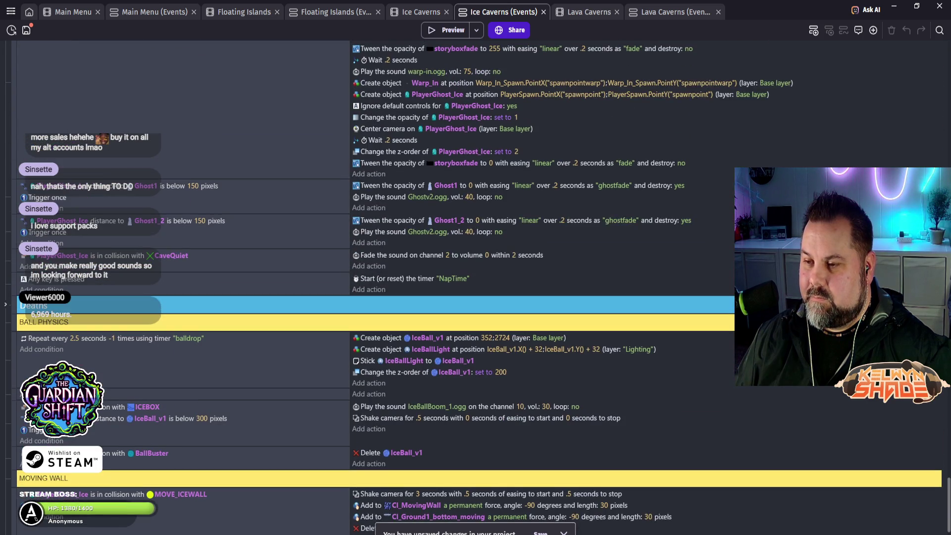
pyautogui.scroll(7, 377, 287)
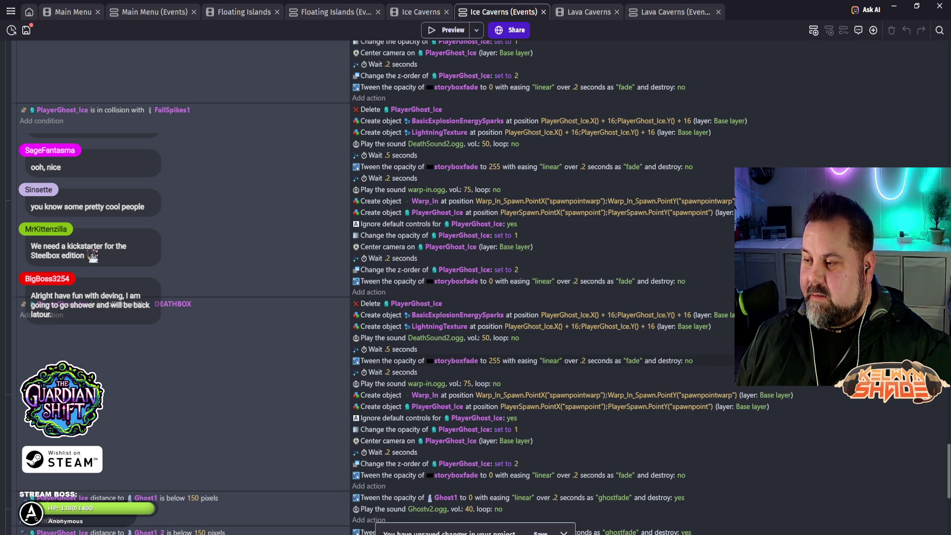
pyautogui.scroll(-3, 545, 256)
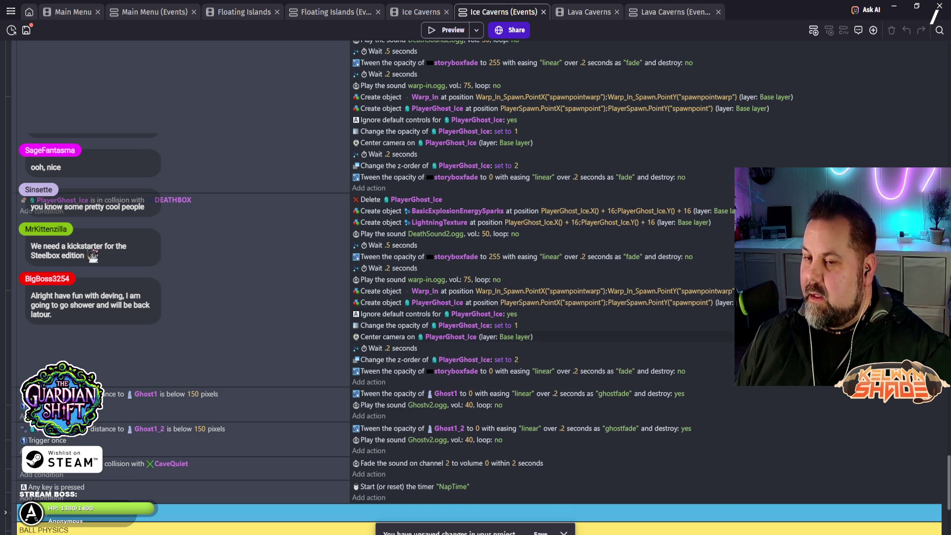
pyautogui.scroll(5, 545, 273)
pyautogui.scroll(3, 545, 272)
pyautogui.scroll(10, 545, 288)
pyautogui.scroll(10, 545, 287)
pyautogui.scroll(10, 545, 287)
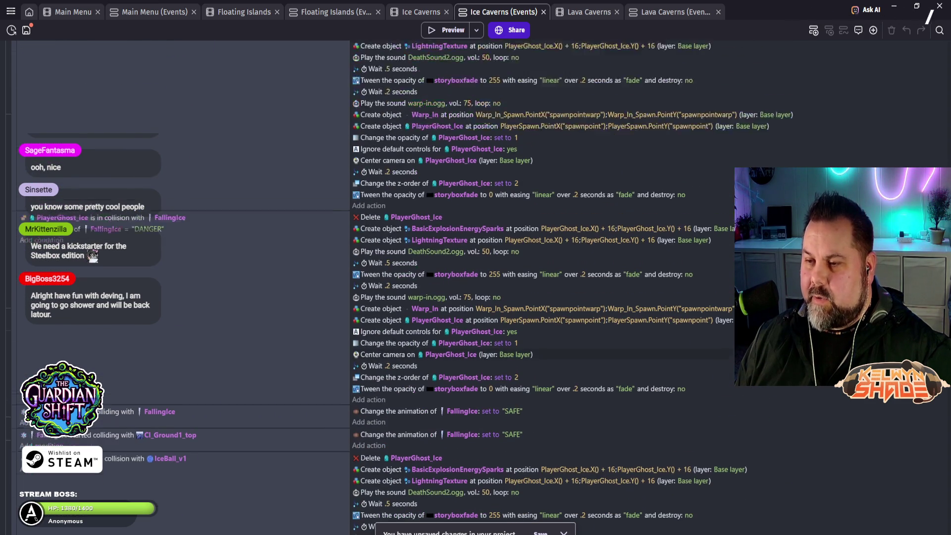
pyautogui.scroll(2, 545, 288)
pyautogui.scroll(10, 545, 288)
pyautogui.scroll(10, 545, 288)
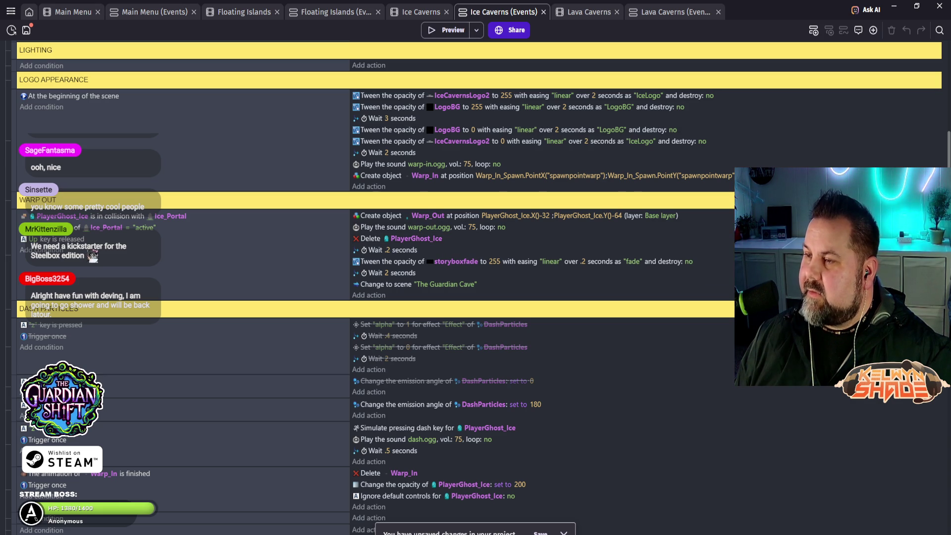
# - Switch to the Lava Caverns events and scroll through them, including the Volcano_Portal warp
pyautogui.hotkey('ctrl', 'Tab')
pyautogui.hotkey('ctrl', 'Tab')
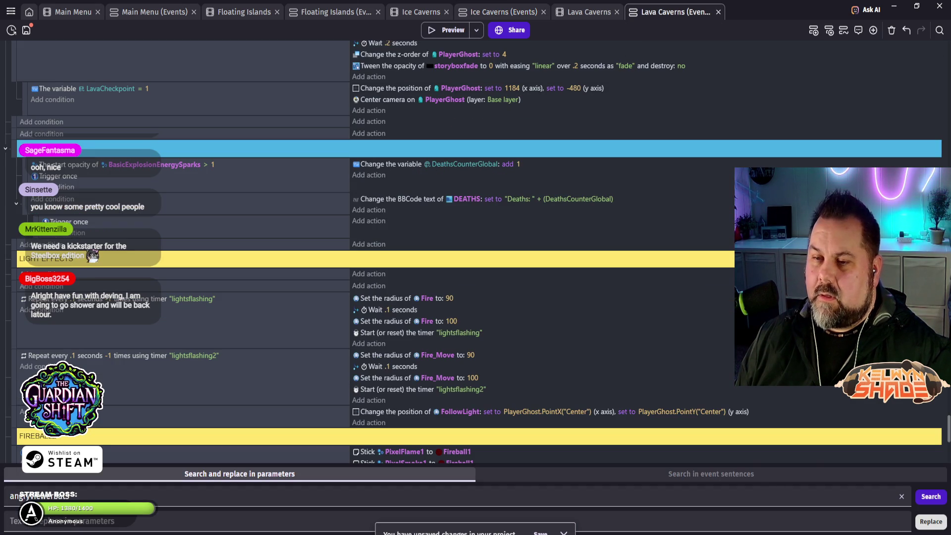
pyautogui.scroll(-2, 476, 248)
pyautogui.scroll(5, 475, 247)
pyautogui.scroll(10, 476, 248)
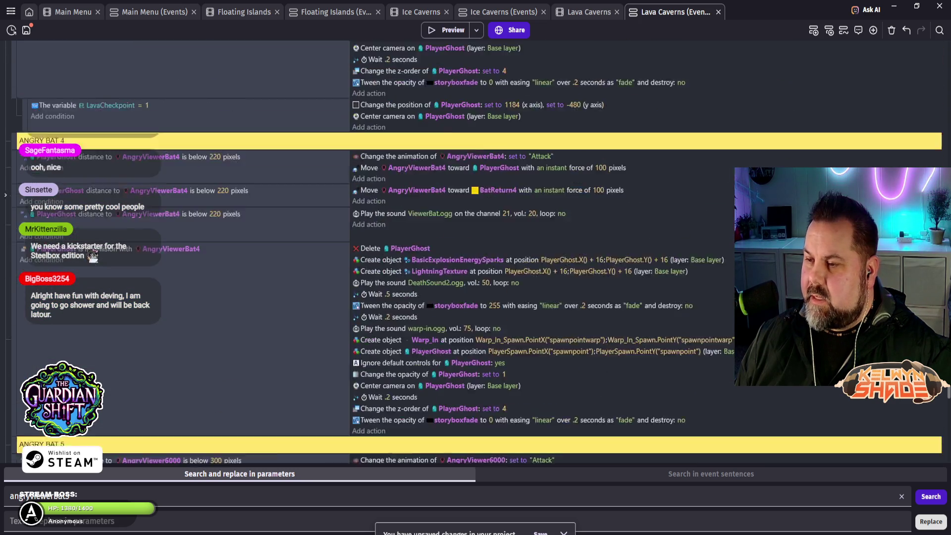
pyautogui.scroll(15, 476, 248)
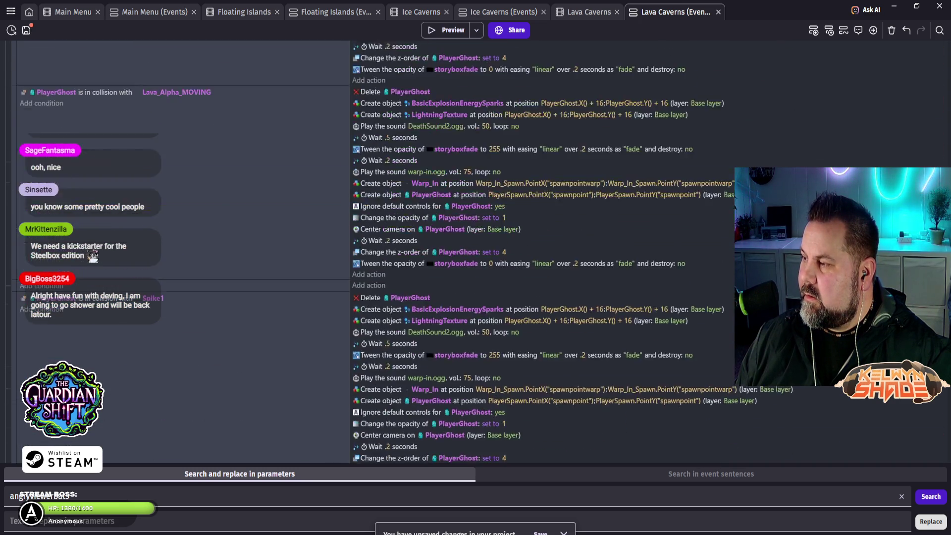
pyautogui.scroll(2, 476, 248)
pyautogui.scroll(-7, 476, 248)
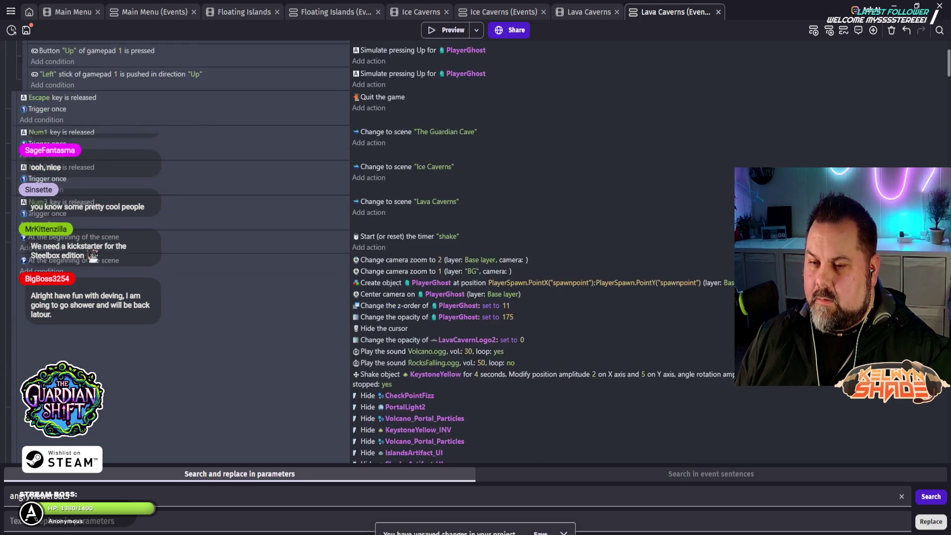
pyautogui.scroll(-4, 476, 248)
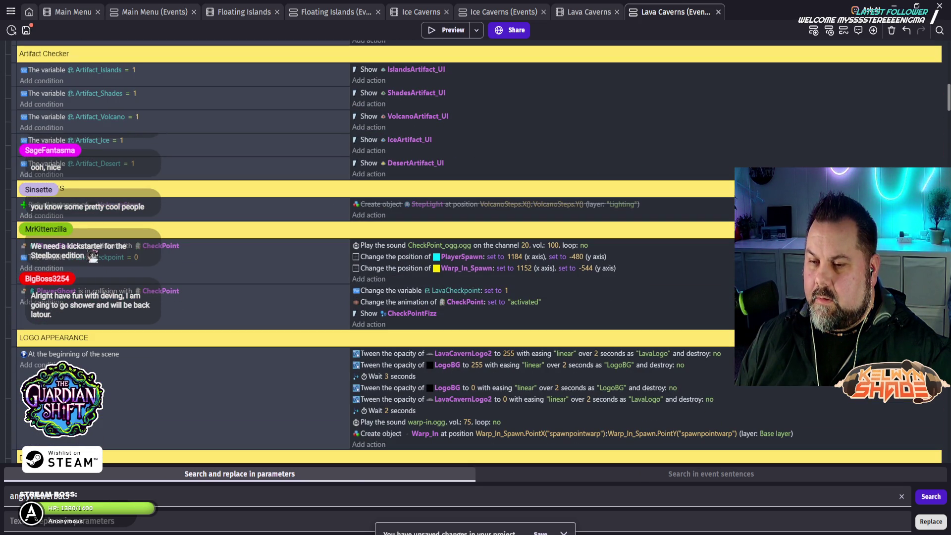
pyautogui.scroll(-6, 475, 248)
pyautogui.scroll(-15, 476, 248)
pyautogui.scroll(-7, 476, 248)
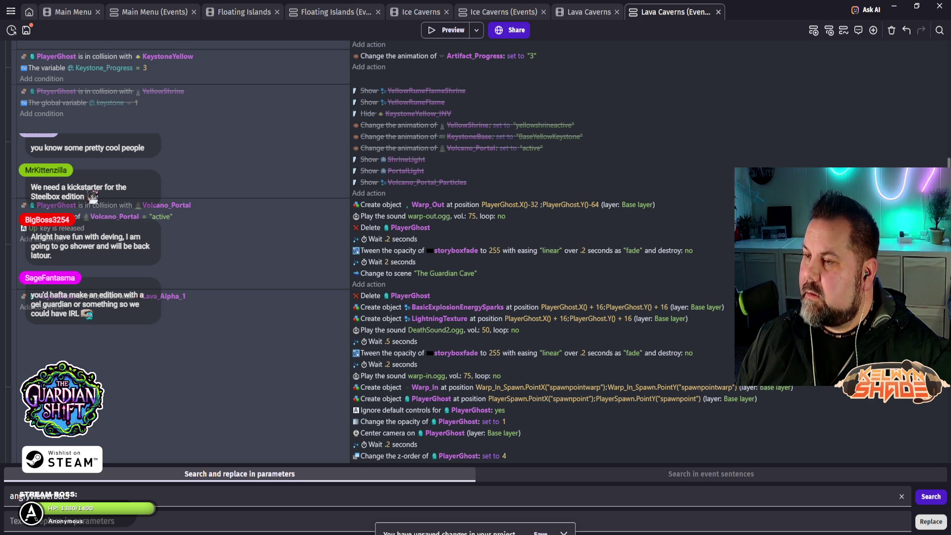
pyautogui.click(500, 12)
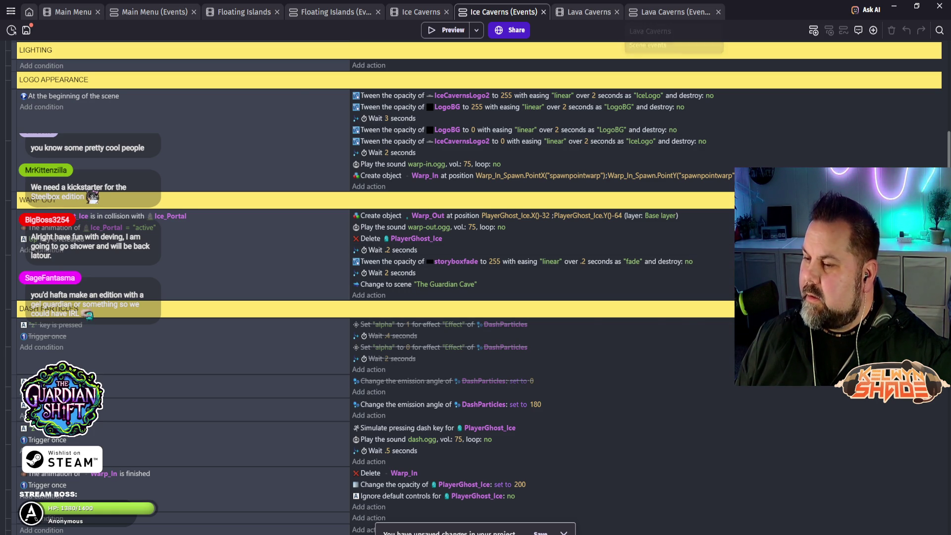
pyautogui.hotkey('ctrl', 'Tab')
pyautogui.hotkey('ctrl', 'Tab')
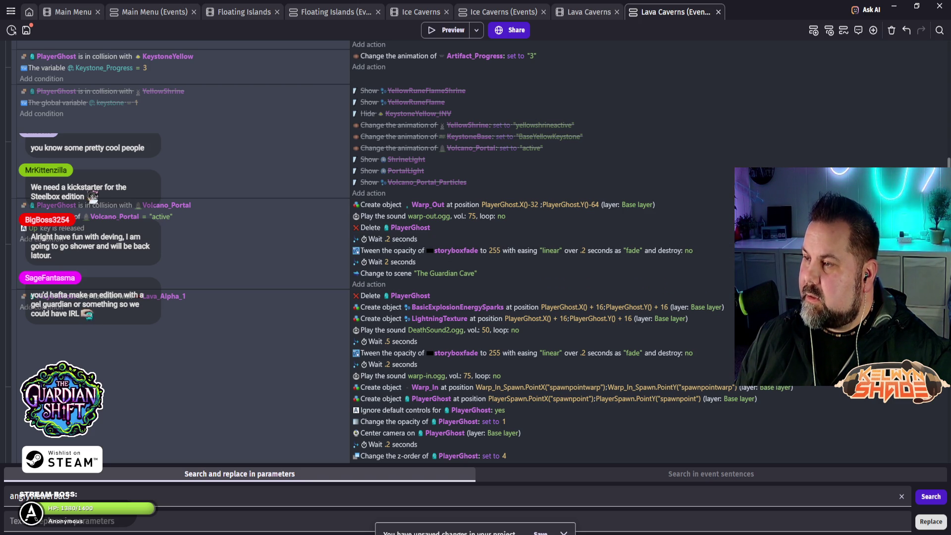
pyautogui.hotkey('ctrl', 'shift', 'Tab')
pyautogui.hotkey('ctrl', 'shift', 'Tab')
pyautogui.hotkey('ctrl', 'shift', 'Tab')
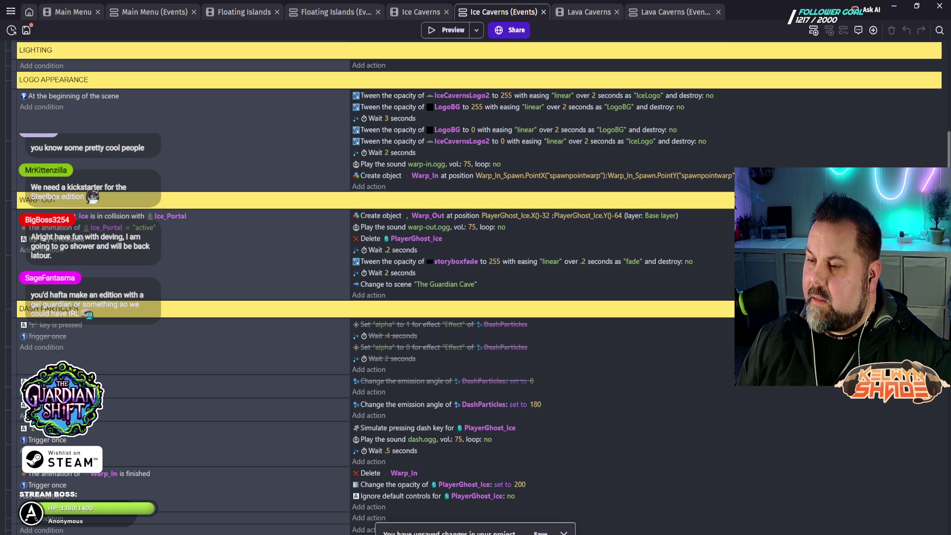
pyautogui.click(674, 12)
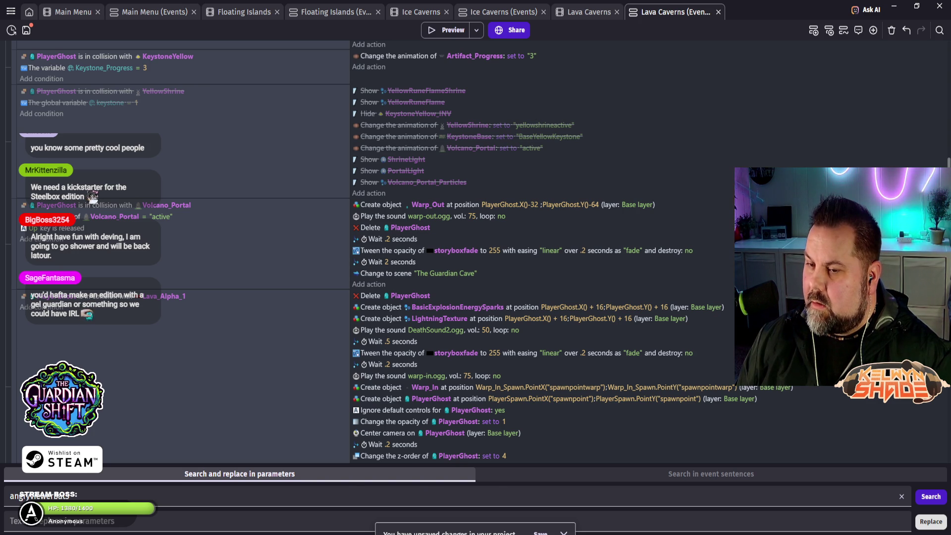
pyautogui.click(503, 12)
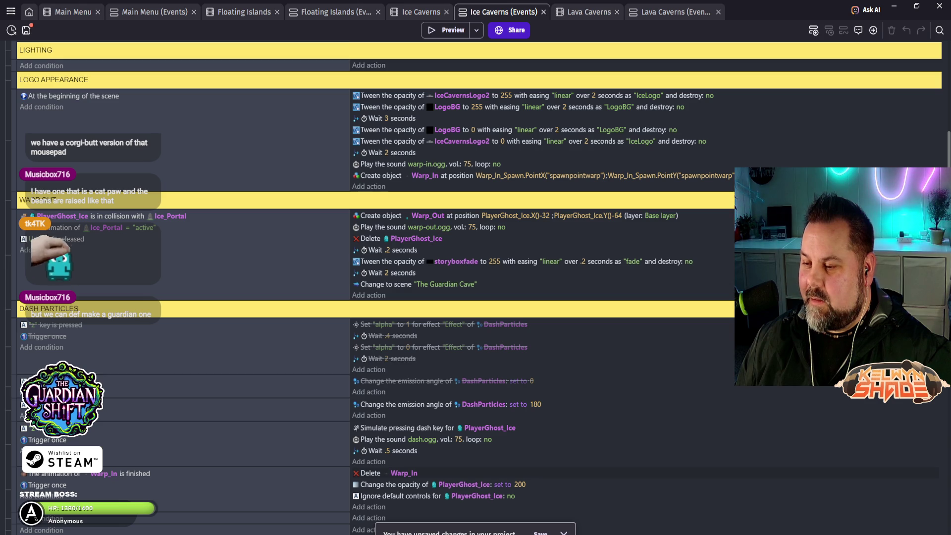
pyautogui.scroll(-2, 476, 286)
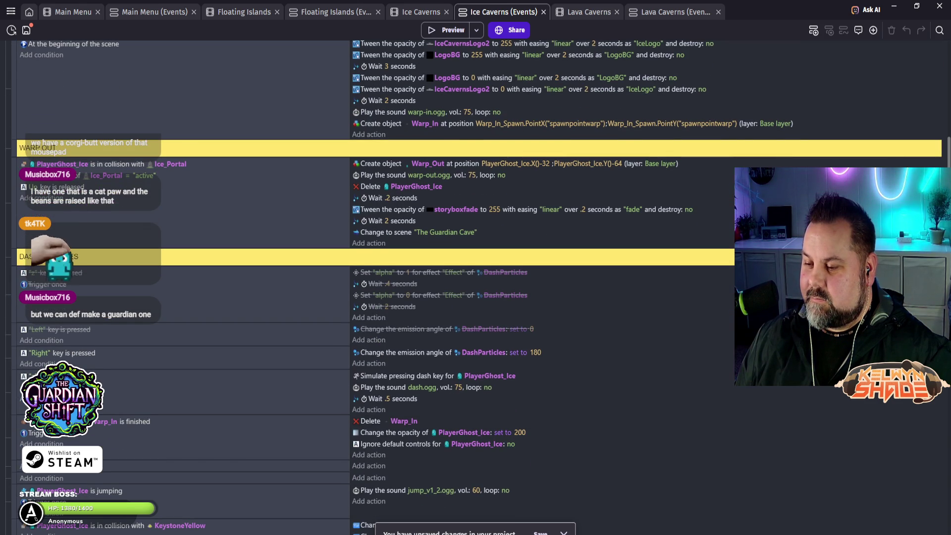
pyautogui.scroll(-2, 476, 286)
pyautogui.scroll(-2, 476, 286)
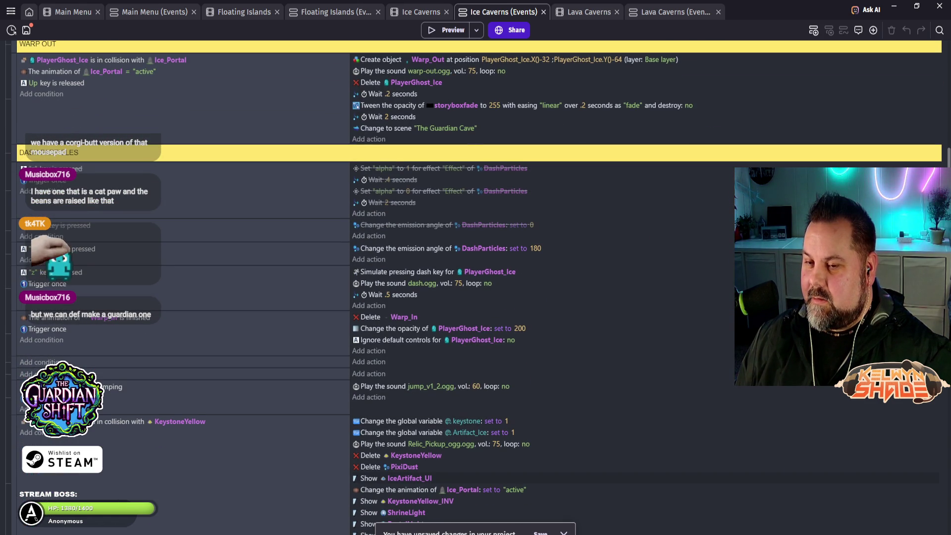
pyautogui.scroll(2, 476, 285)
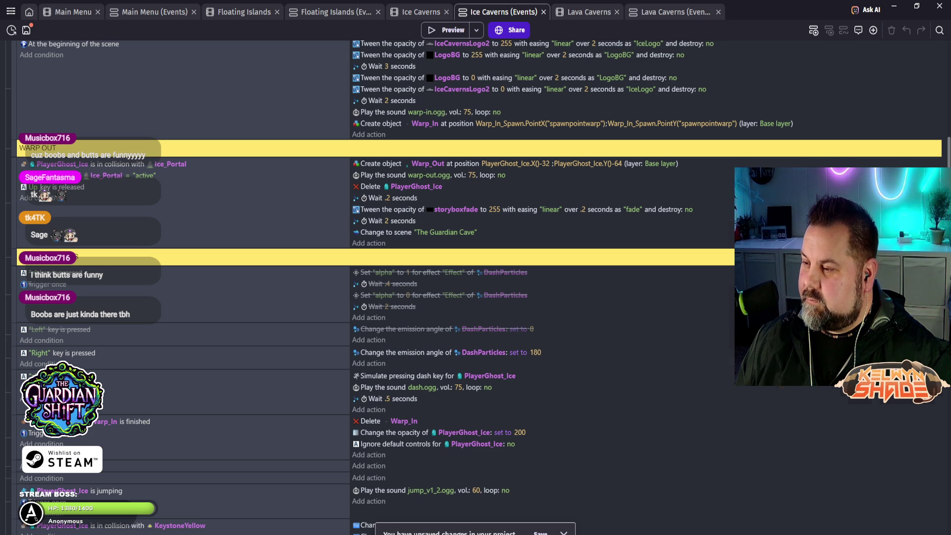
pyautogui.click(421, 12)
pyautogui.hscroll(3, 456, 198)
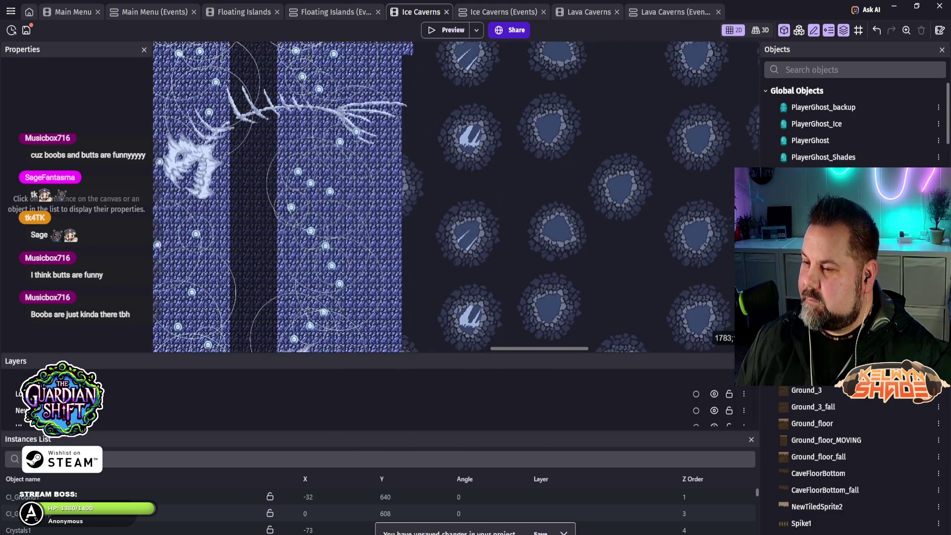
pyautogui.hscroll(5, 456, 198)
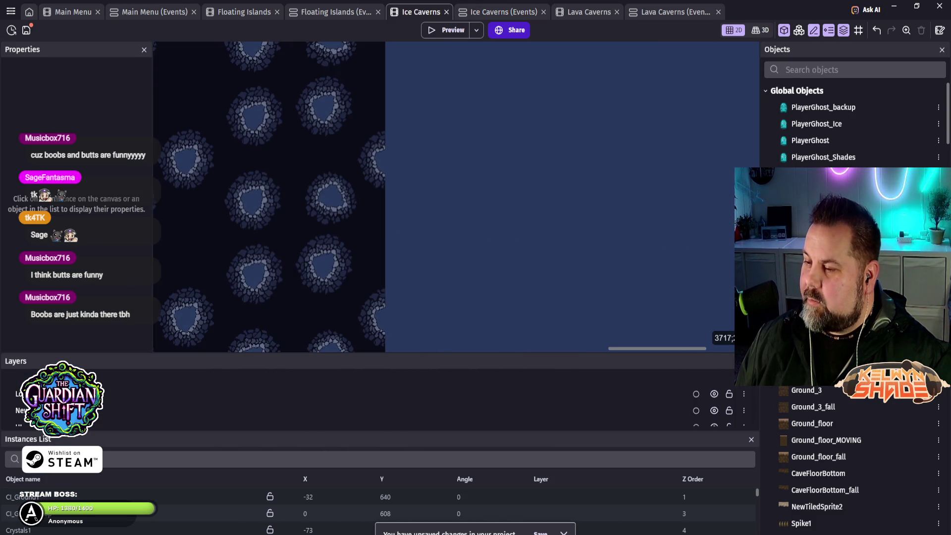
pyautogui.hscroll(-4, 456, 198)
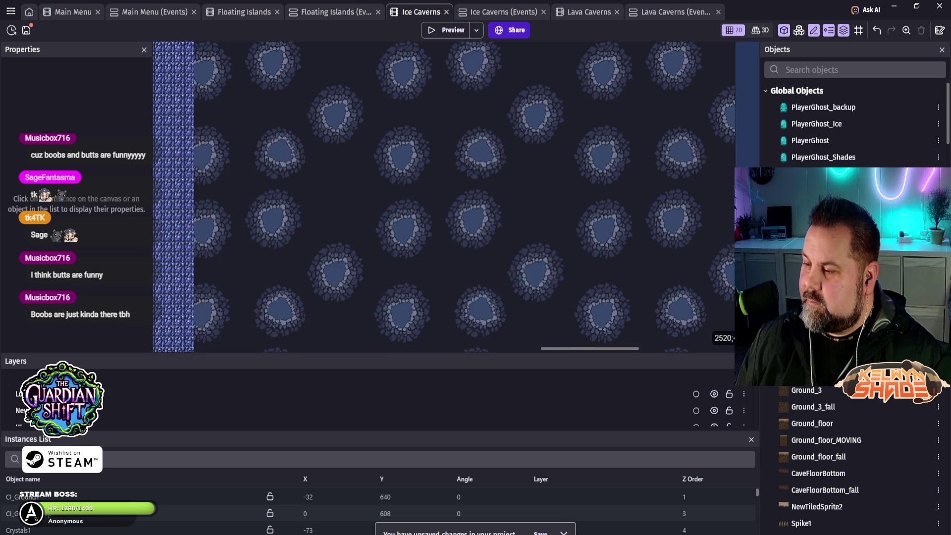
pyautogui.hscroll(2, 456, 198)
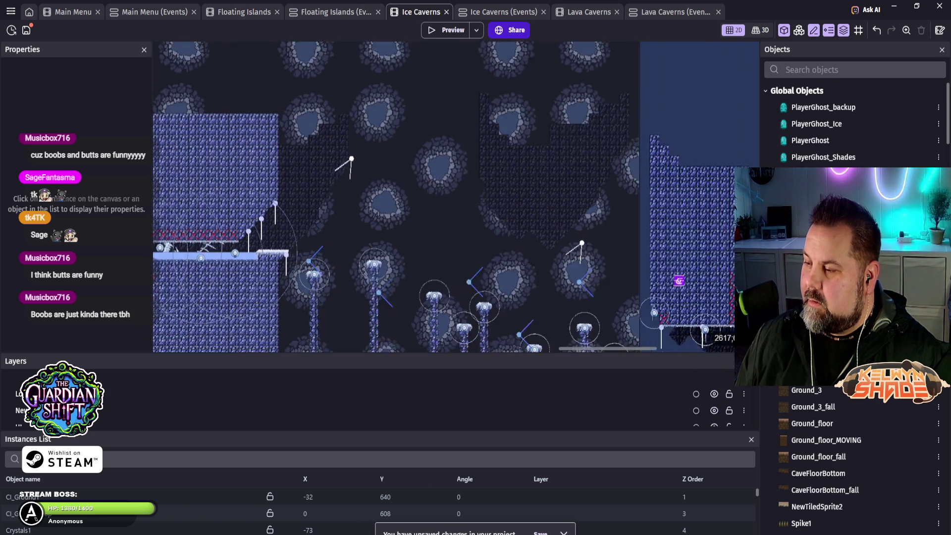
pyautogui.hscroll(5, 599, 201)
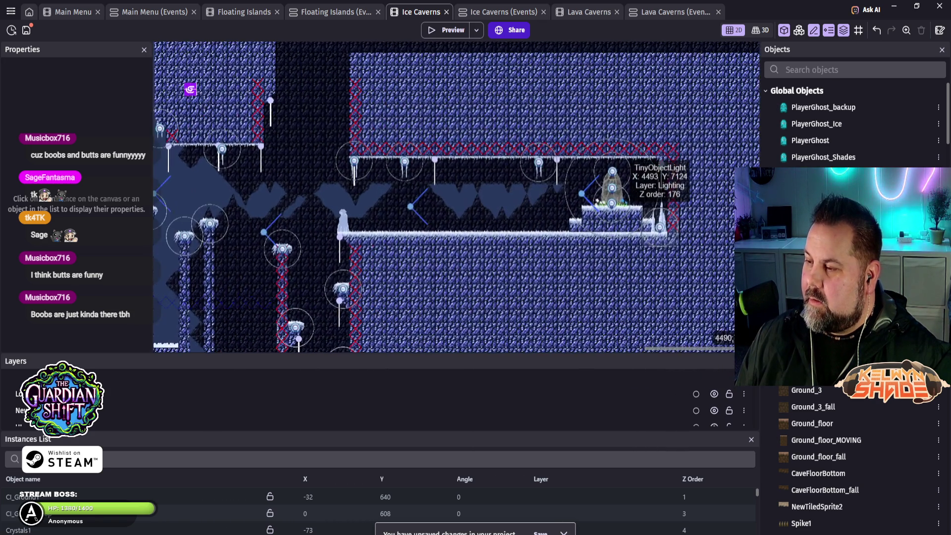
pyautogui.scroll(5, 654, 191)
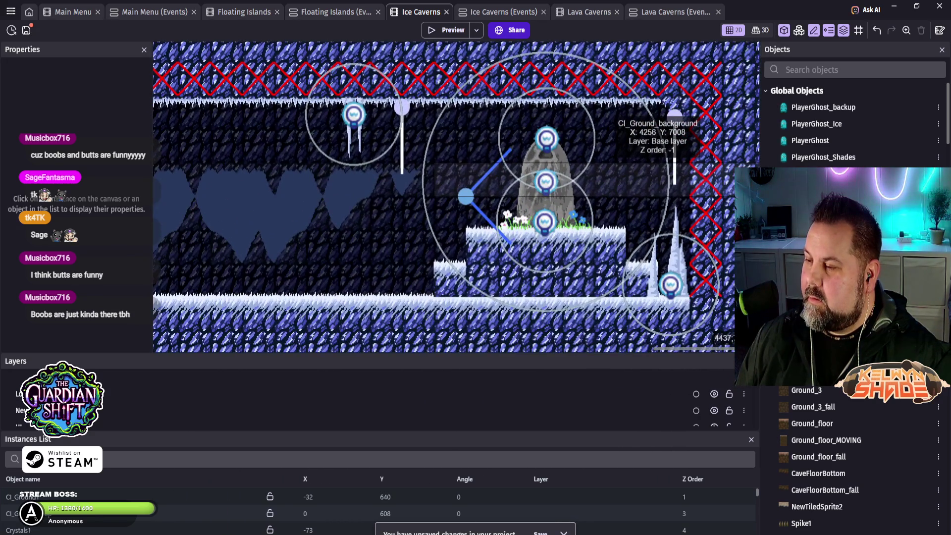
pyautogui.hscroll(2, 657, 164)
pyautogui.scroll(1, 656, 163)
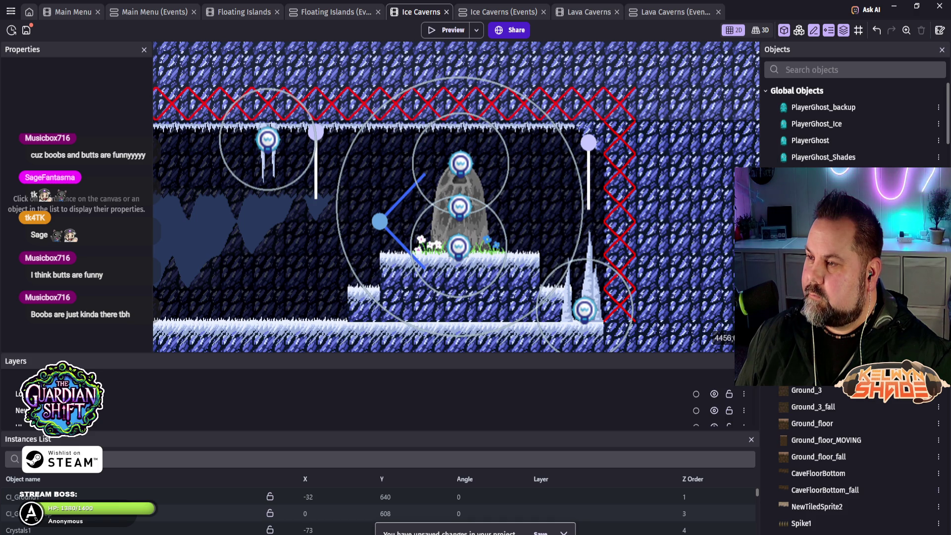
pyautogui.hotkey('ctrl', 'Tab')
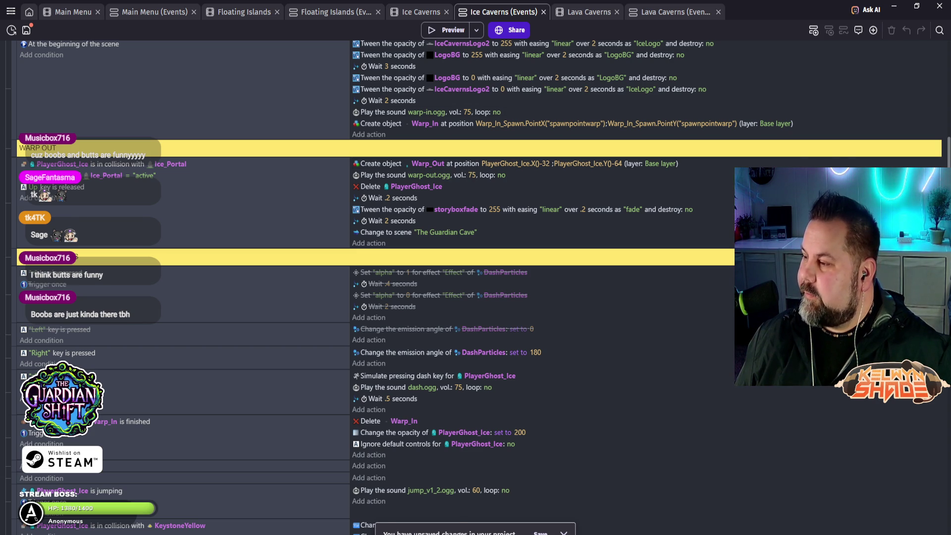
# - In the Ice Caverns scene, filter objects by 'warp' and open Warp_Out in its editor
pyautogui.hotkey('ctrl', 'shift', 'Tab')
pyautogui.click(855, 70)
pyautogui.write('warp')
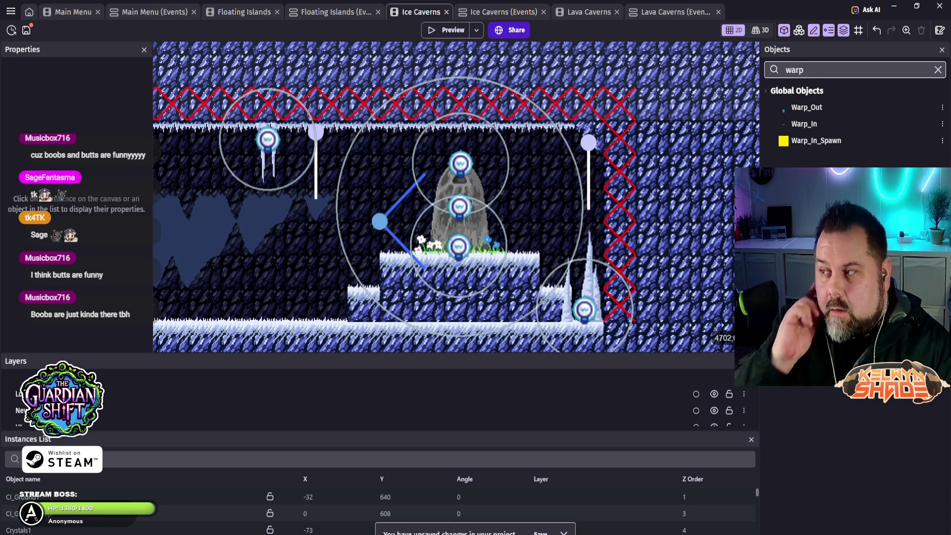
pyautogui.click(807, 107)
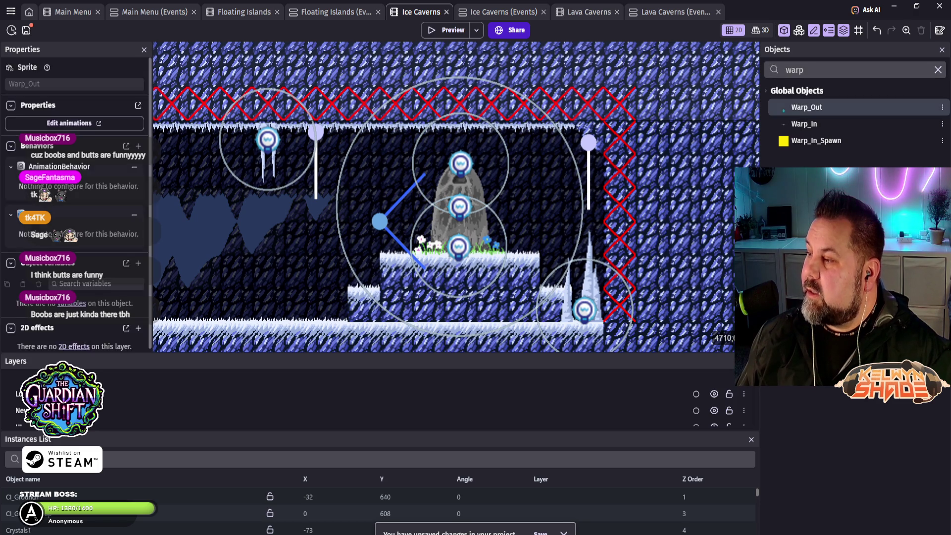
pyautogui.doubleClick(806, 108)
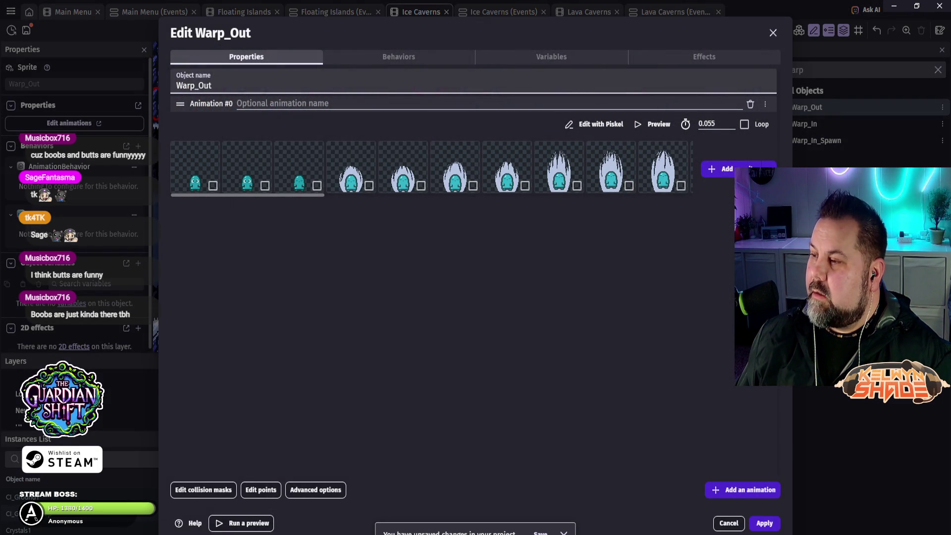
# - Watch the Warp_Out animation preview four times, then cancel the editor without changes
pyautogui.click(652, 124)
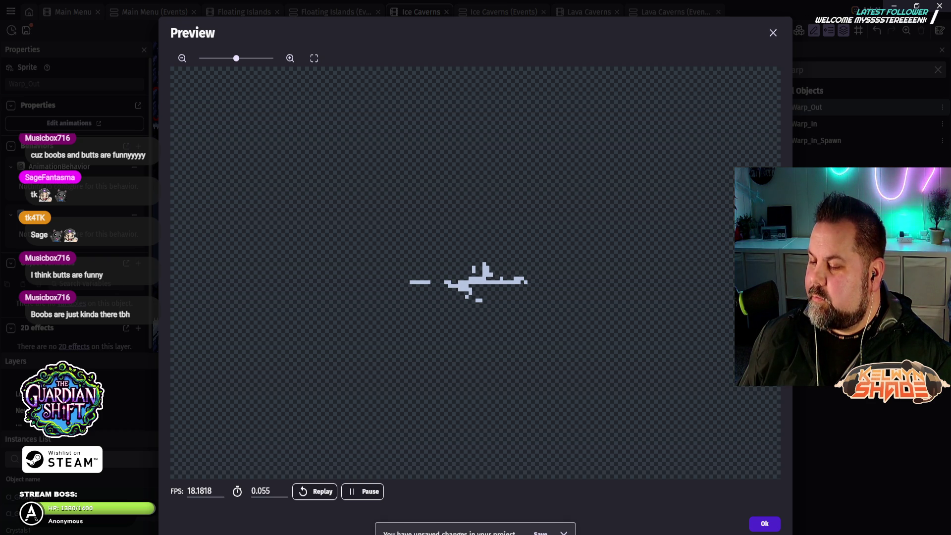
pyautogui.click(765, 523)
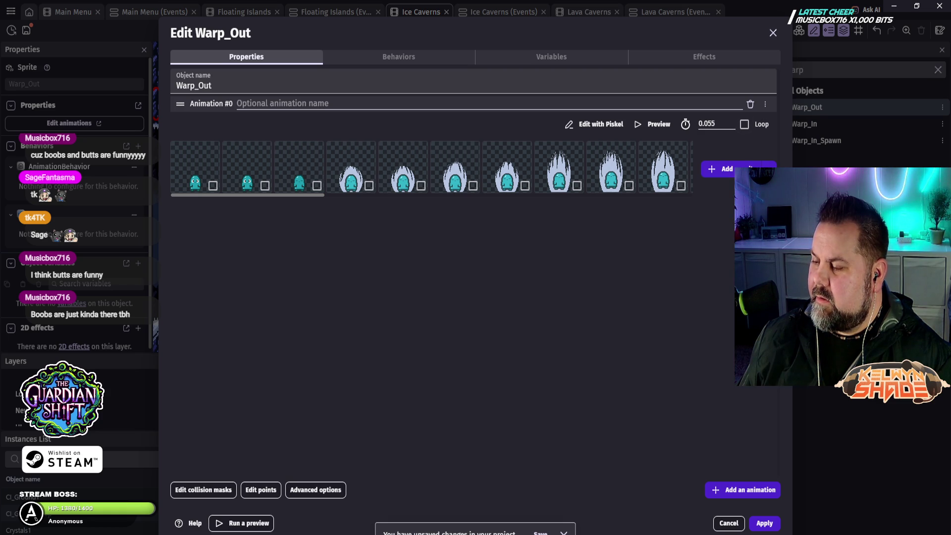
pyautogui.click(652, 124)
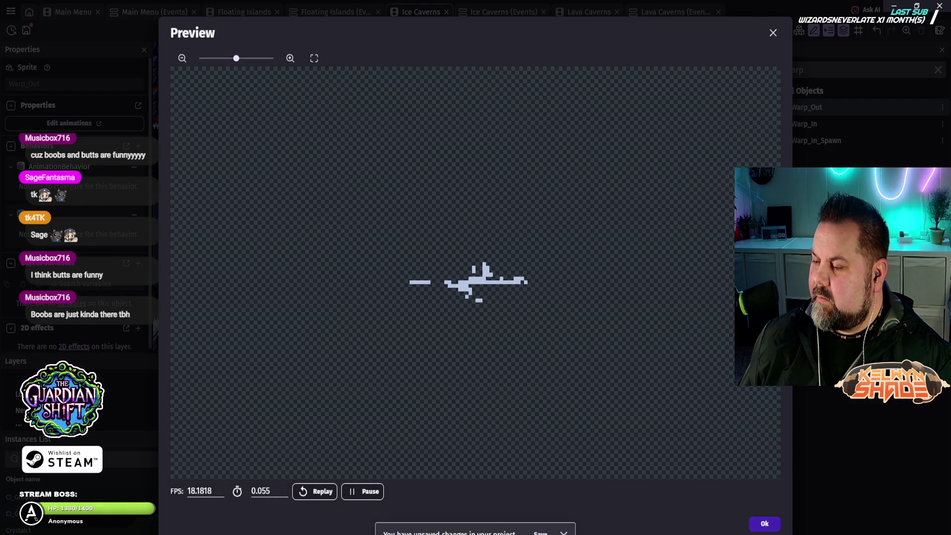
pyautogui.click(765, 524)
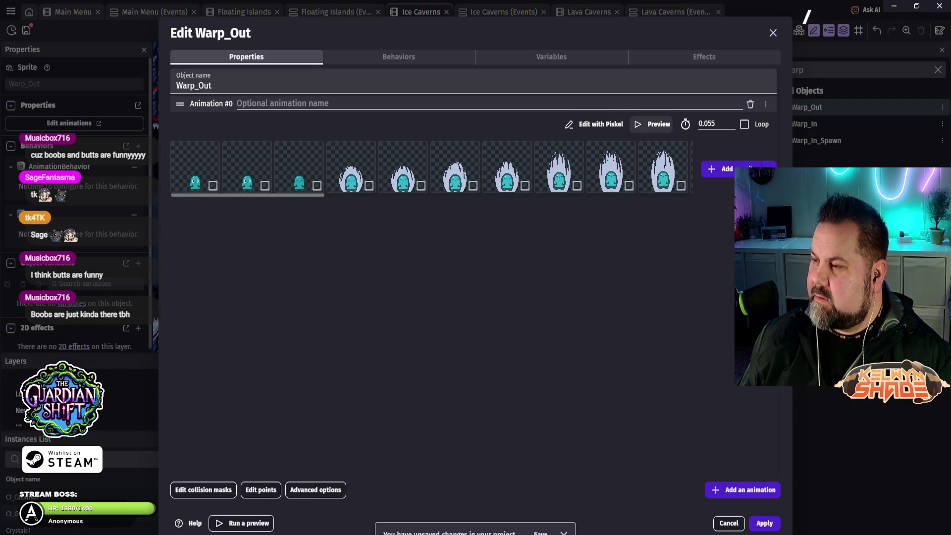
pyautogui.click(652, 124)
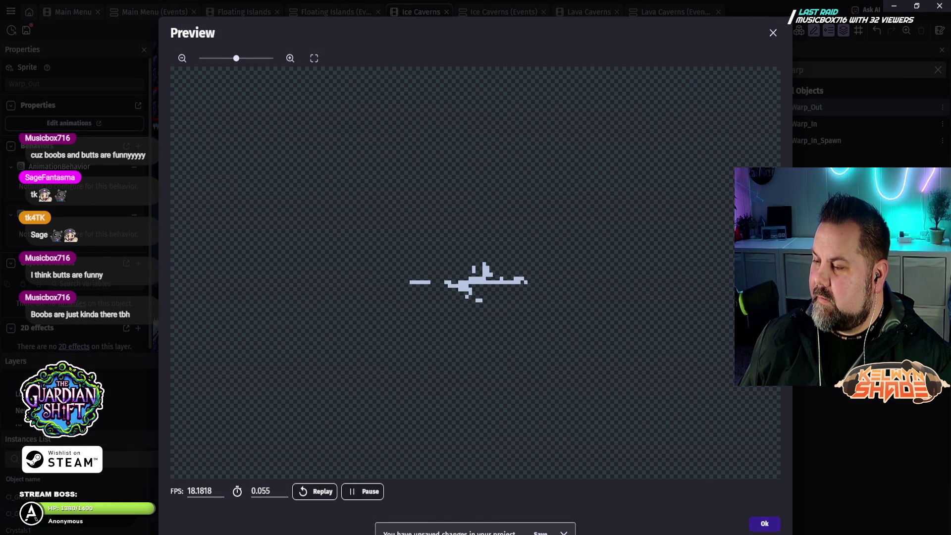
pyautogui.click(765, 524)
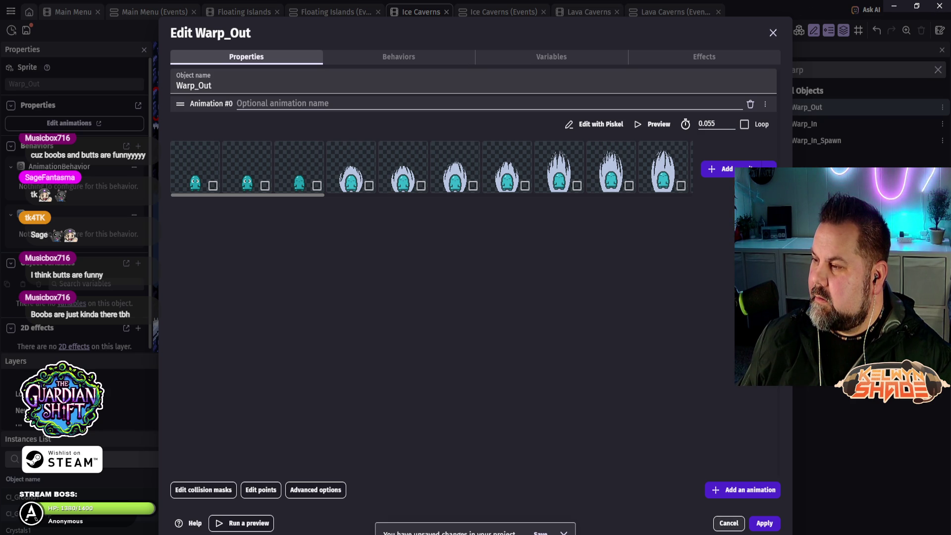
pyautogui.click(653, 124)
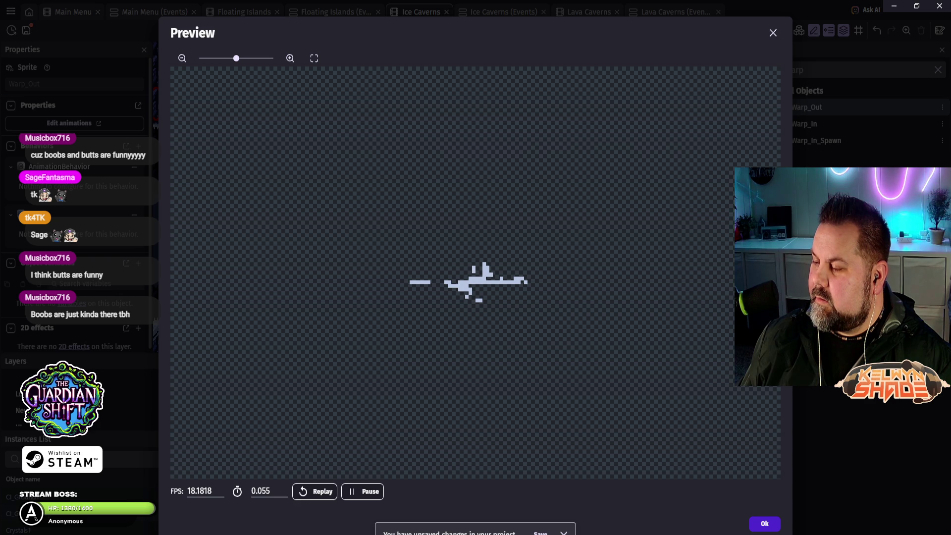
pyautogui.click(764, 524)
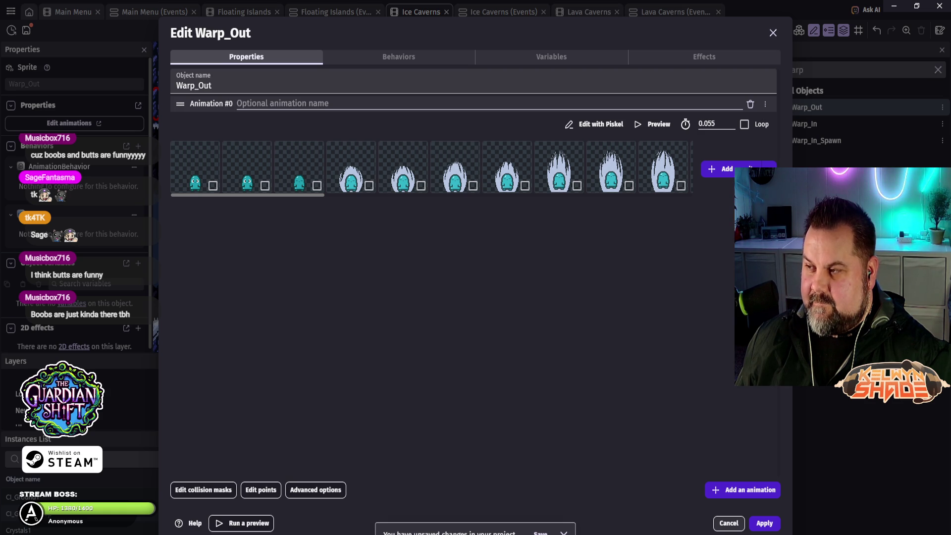
pyautogui.click(728, 523)
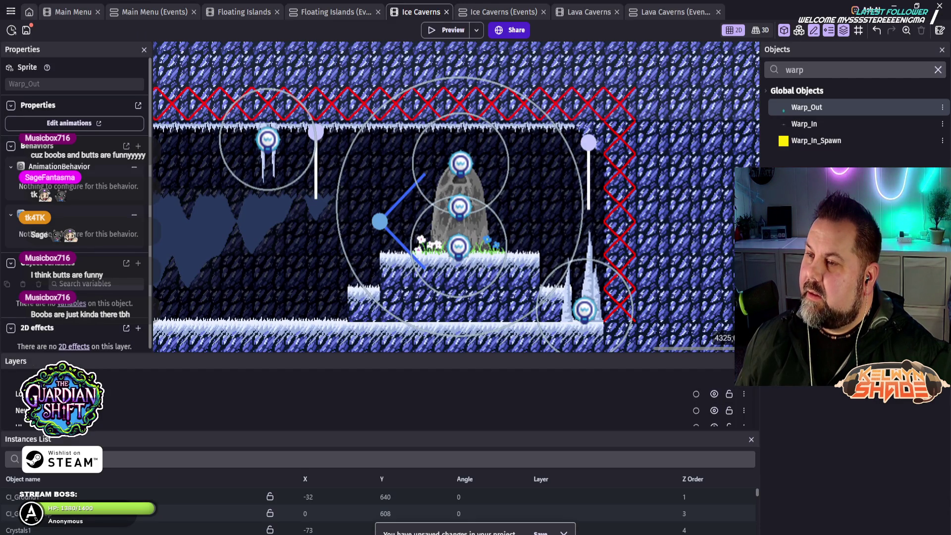
# - Inspect Lava Caverns' Warp_Out object via a 'warp' search, then return to the Ice Caverns events
pyautogui.click(589, 12)
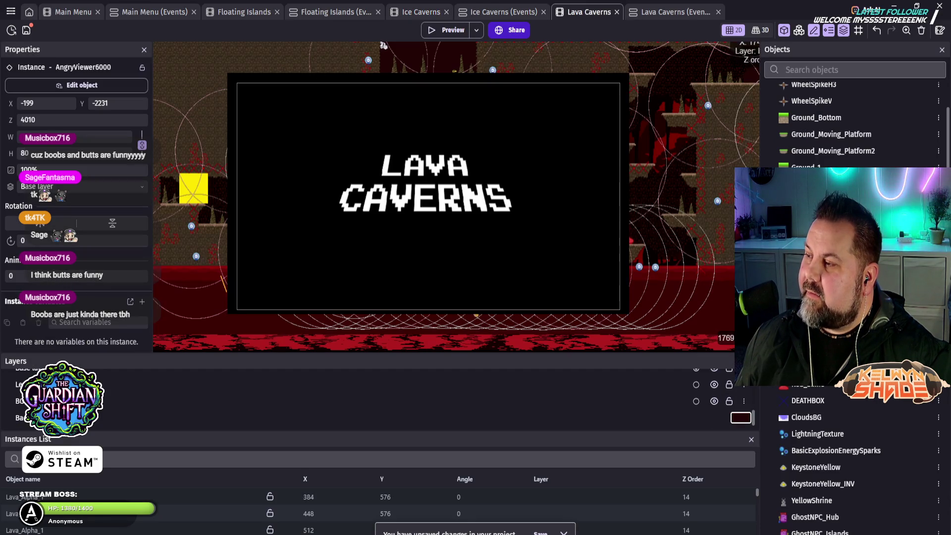
pyautogui.click(842, 69)
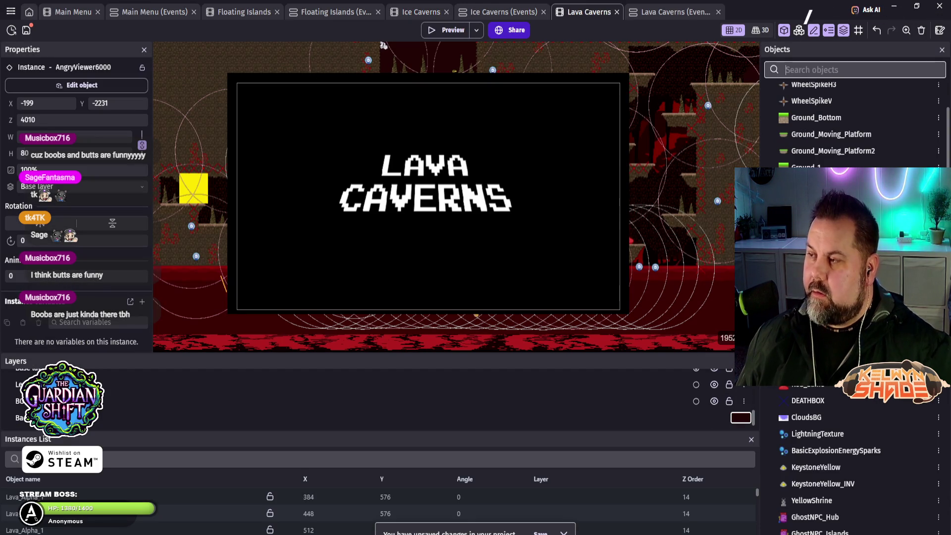
pyautogui.write('warp')
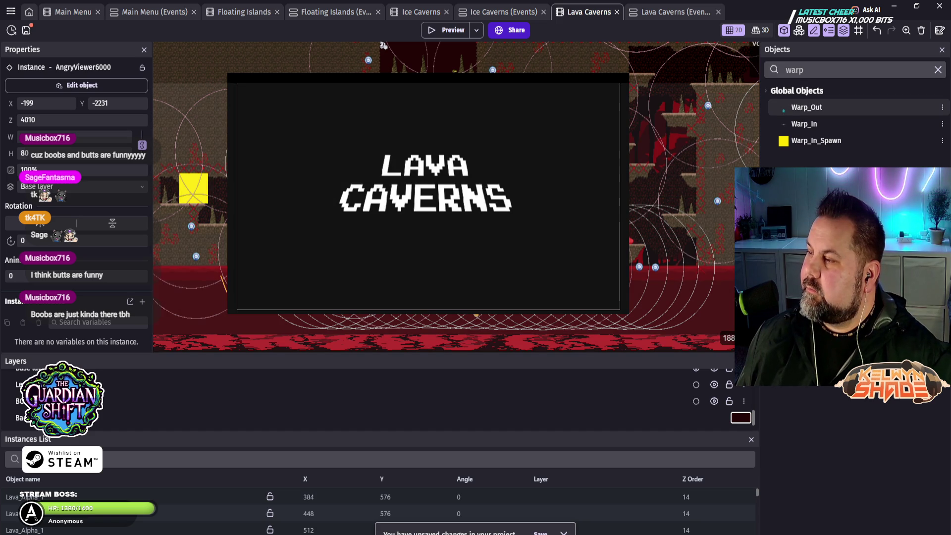
pyautogui.doubleClick(807, 107)
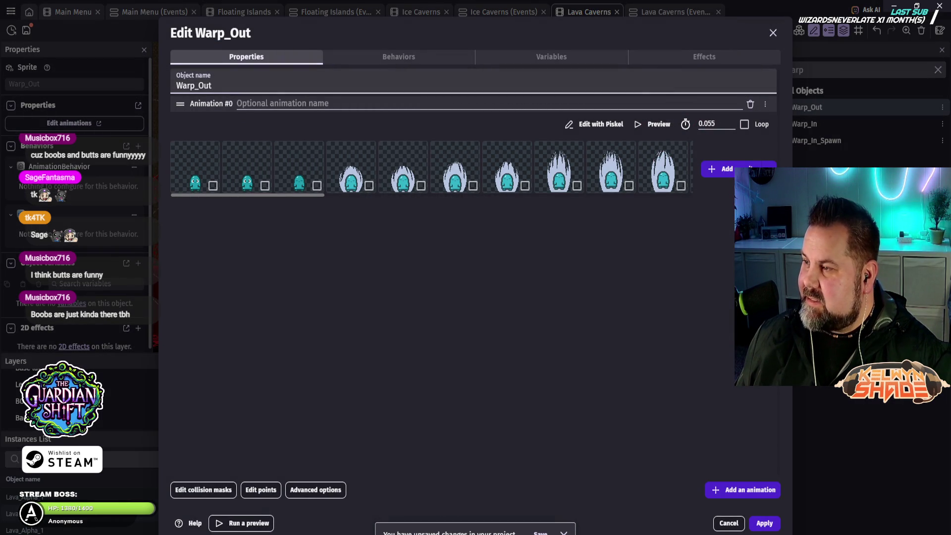
pyautogui.press('Escape')
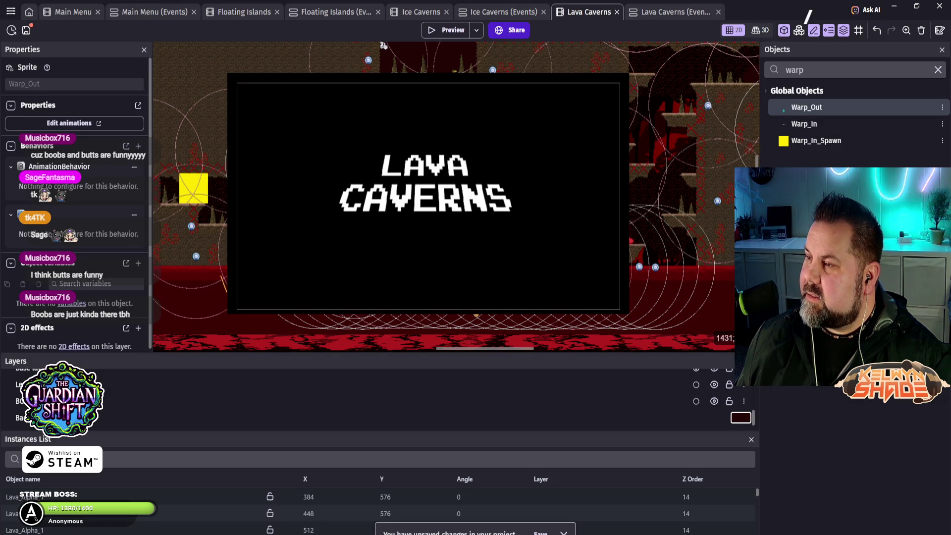
pyautogui.hotkey('ctrl', 'shift', 'Tab')
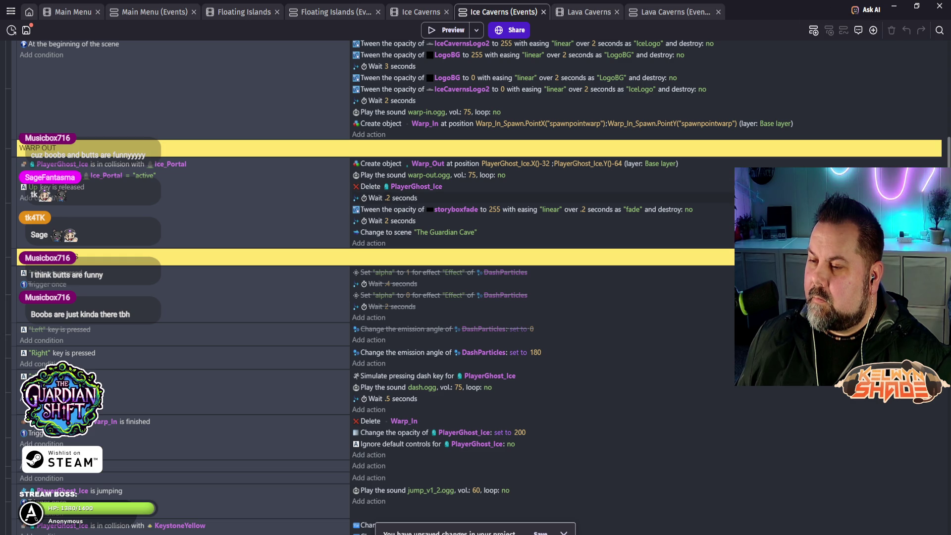
# - Change the warp-out wait from .2 to .5 seconds and launch a game preview
pyautogui.click(388, 198)
pyautogui.click(398, 222)
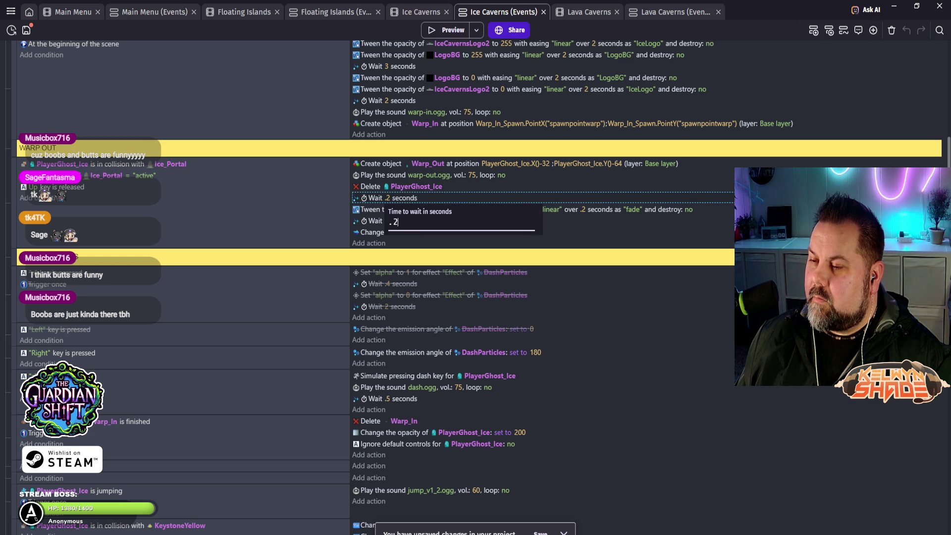
pyautogui.press('BackSpace')
pyautogui.write('5')
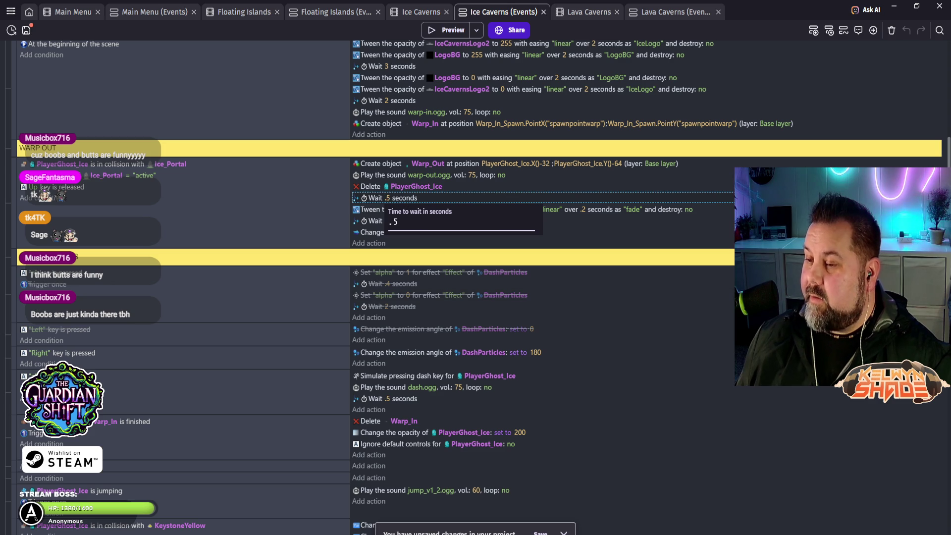
pyautogui.click(198, 335)
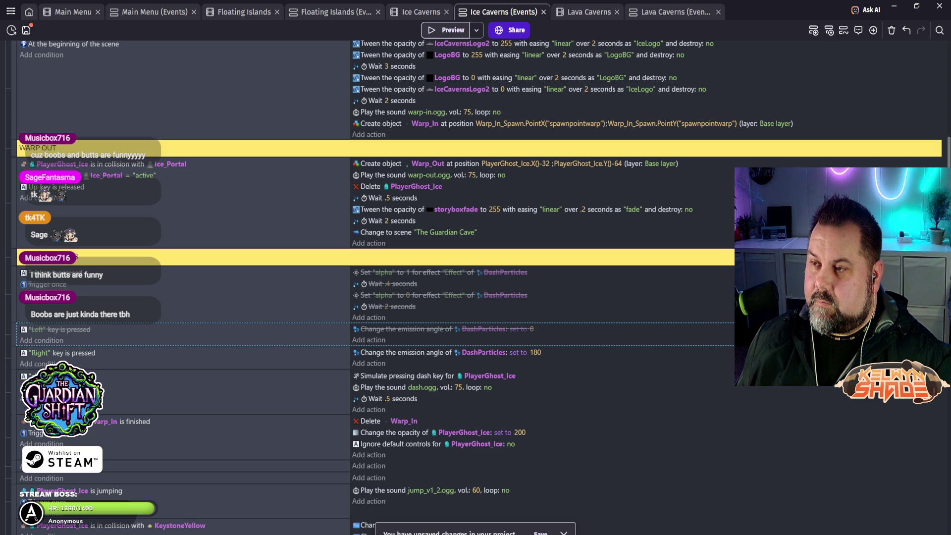
pyautogui.hotkey('ctrl', 'Return')
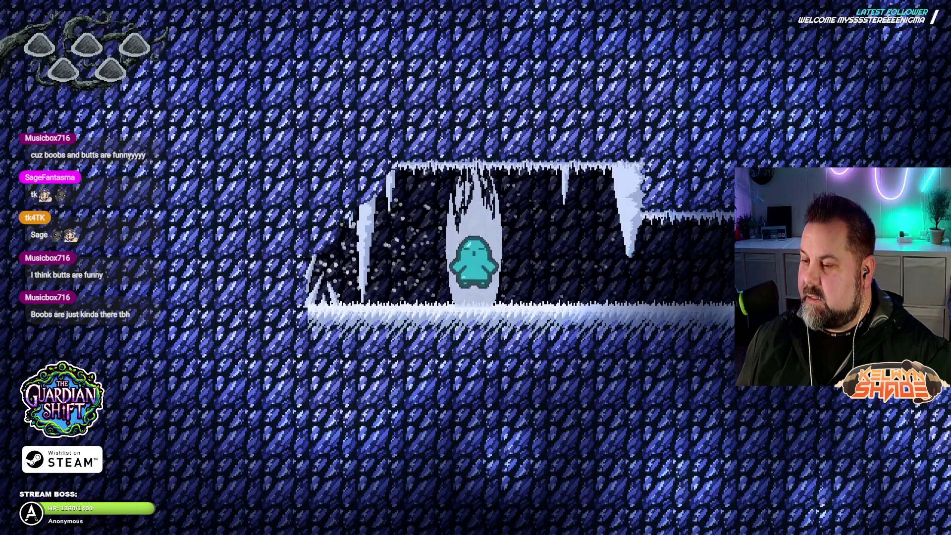
# - Run right through Ice Caverns, drop down the shaft, jump into the shrine doorway, then exit fullscreen
pyautogui.press('Right')
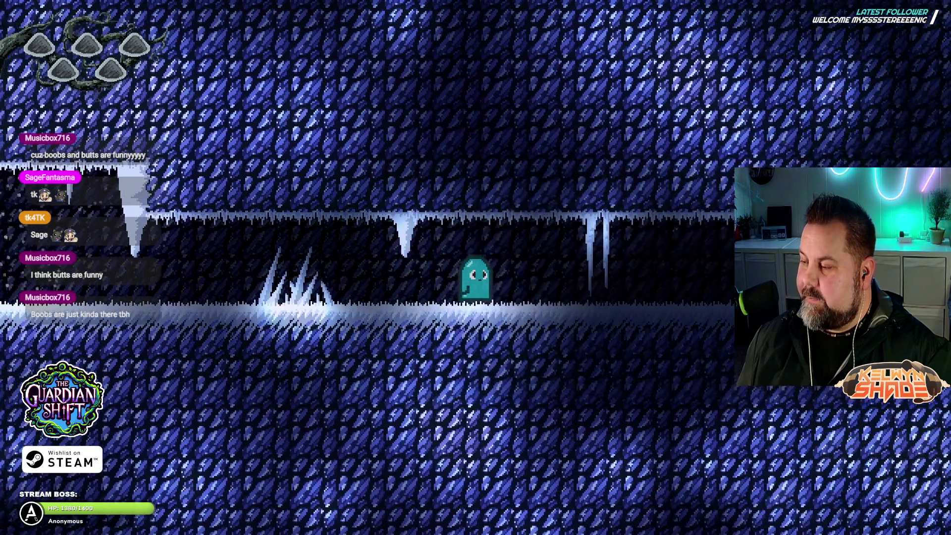
pyautogui.press('Right')
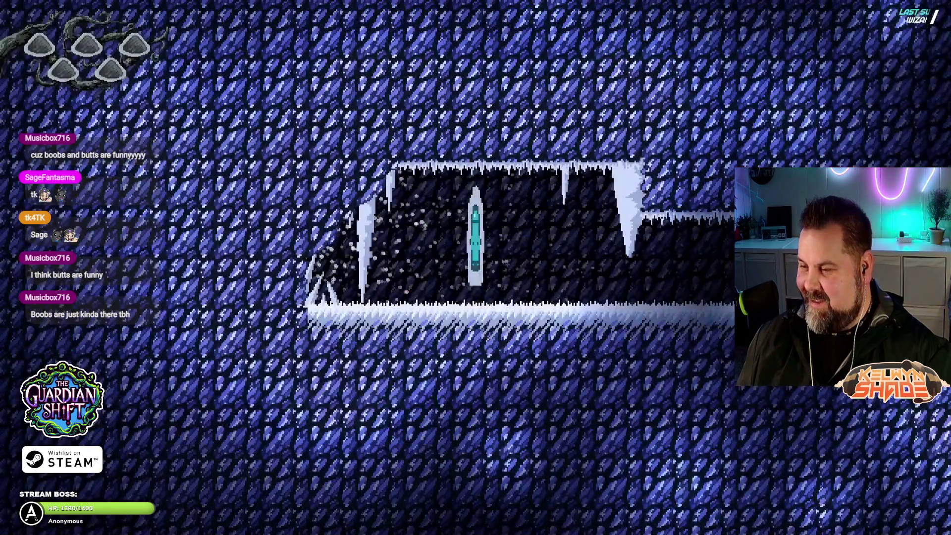
pyautogui.press('Right')
pyautogui.press('Right')
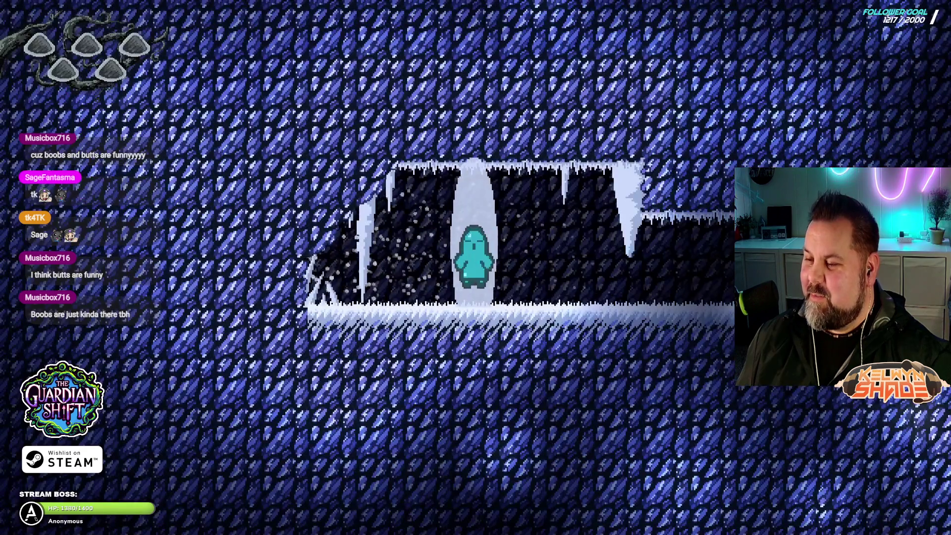
pyautogui.press('Right')
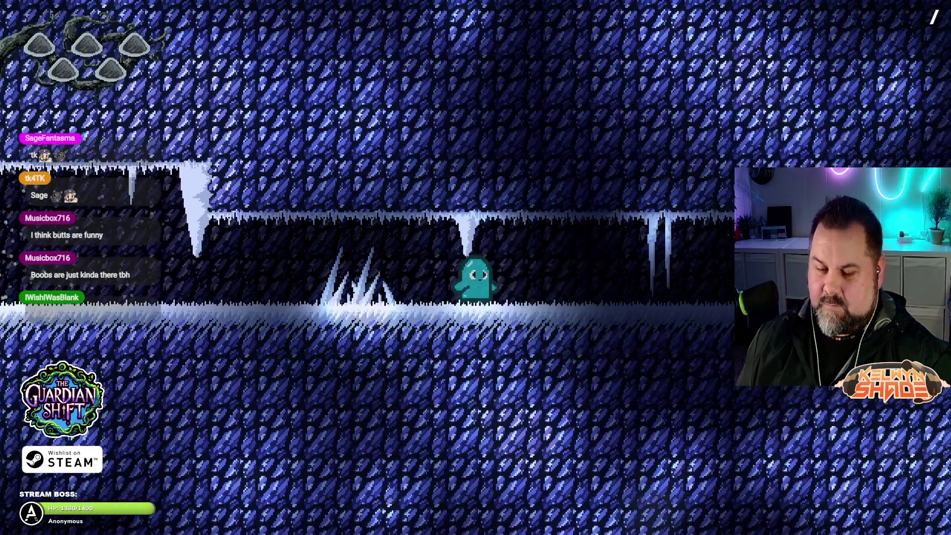
pyautogui.press('Right')
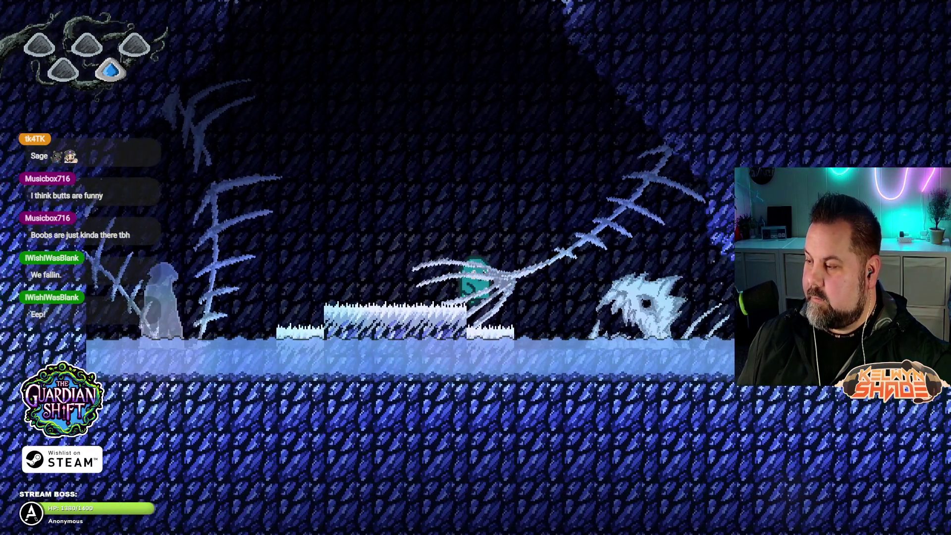
pyautogui.press('Right')
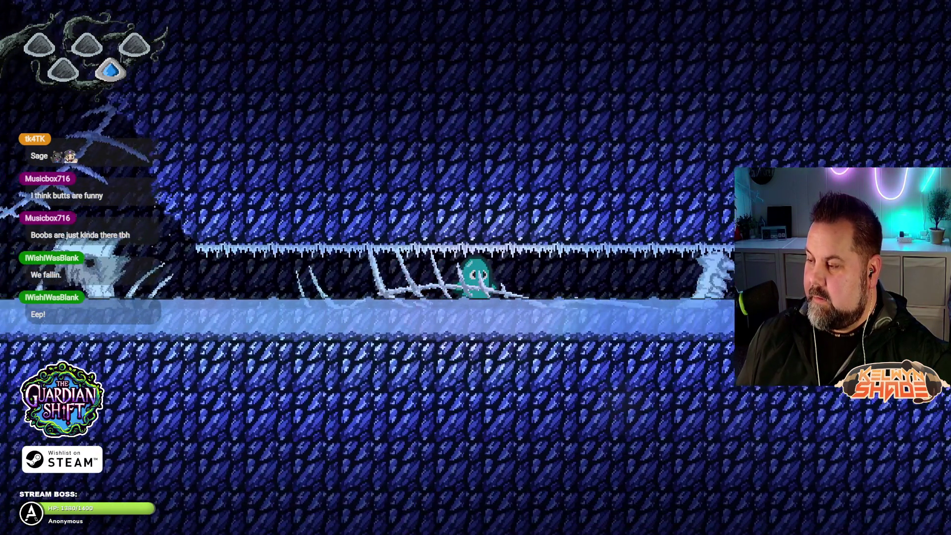
pyautogui.press('Right')
pyautogui.press('Right')
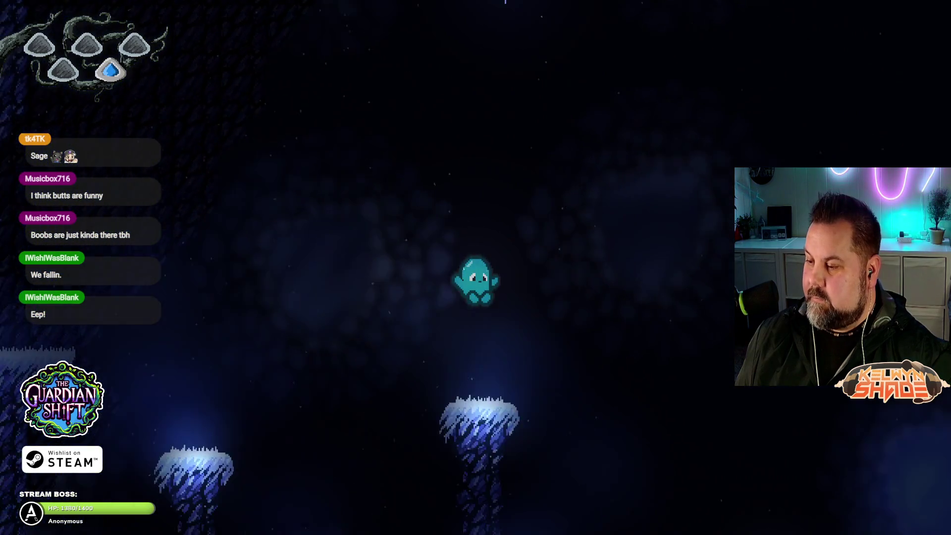
pyautogui.press('Right')
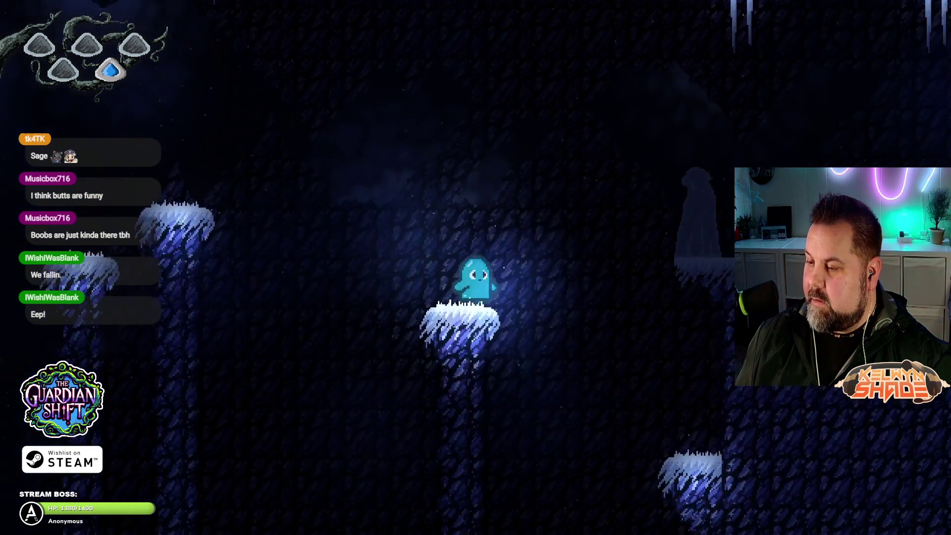
pyautogui.press('Right')
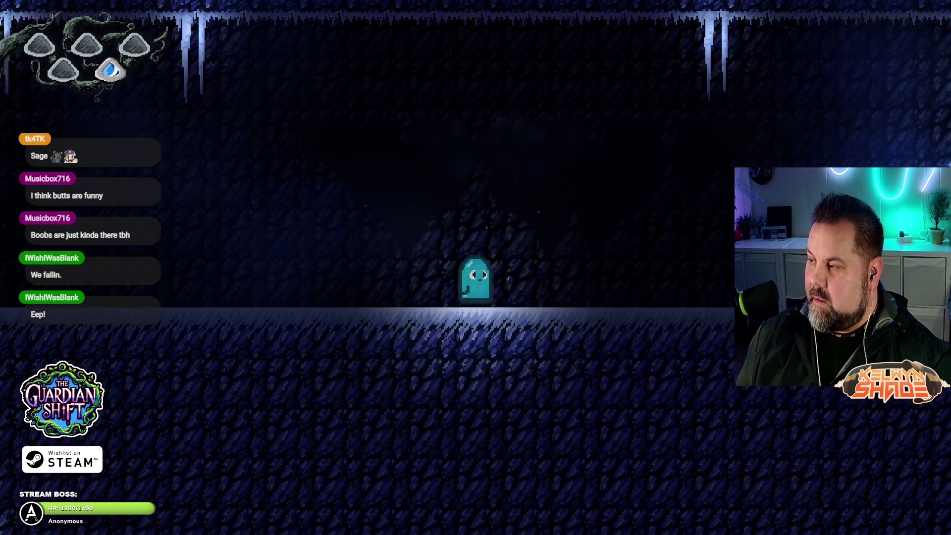
pyautogui.press('space')
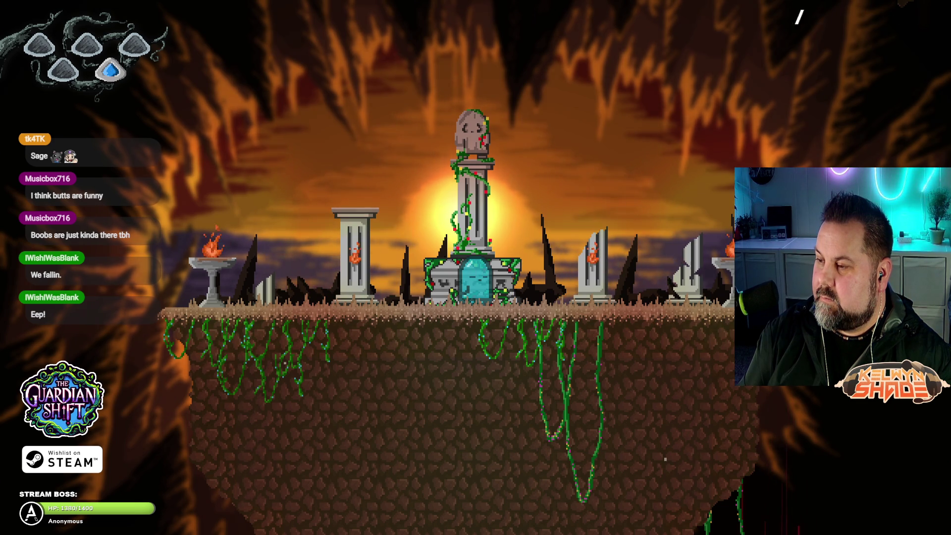
pyautogui.press('Escape')
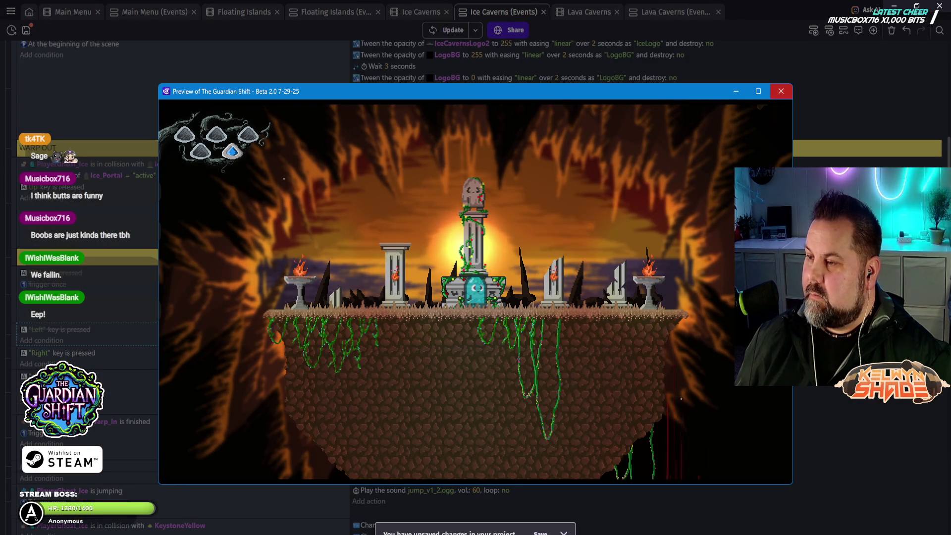
# - Close the game preview and dismiss its diagnostic report
pyautogui.click(781, 91)
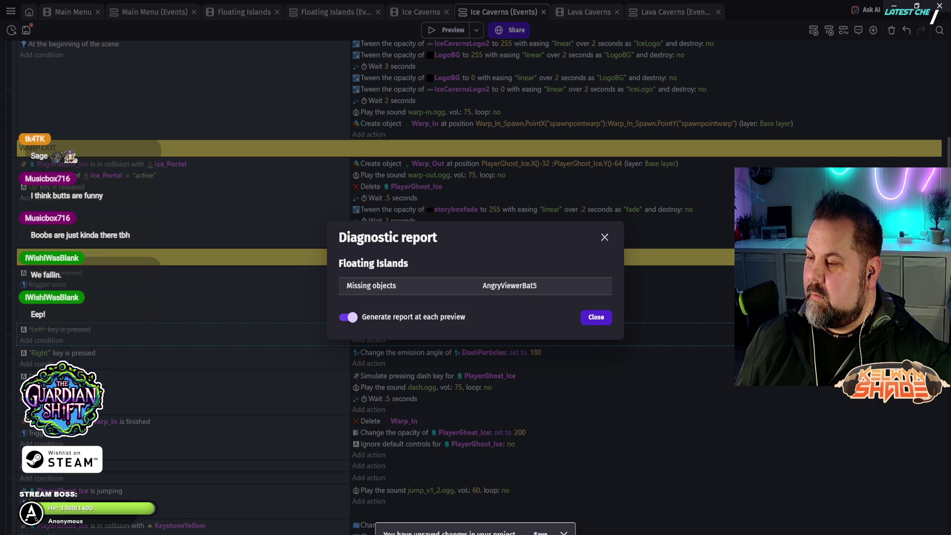
pyautogui.click(596, 317)
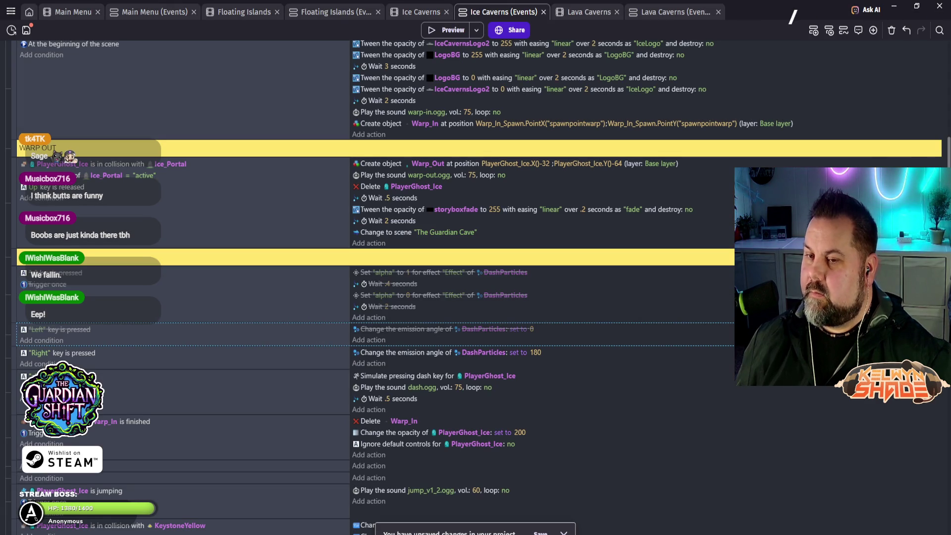
pyautogui.scroll(3, 495, 278)
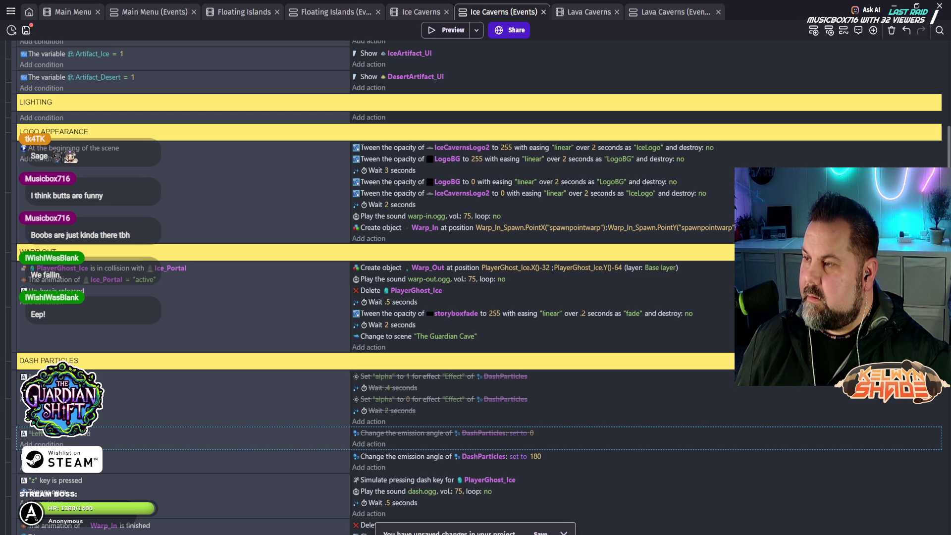
# - Glance over the Lava Caverns events, then return to the Ice Caverns event sheet
pyautogui.click(669, 12)
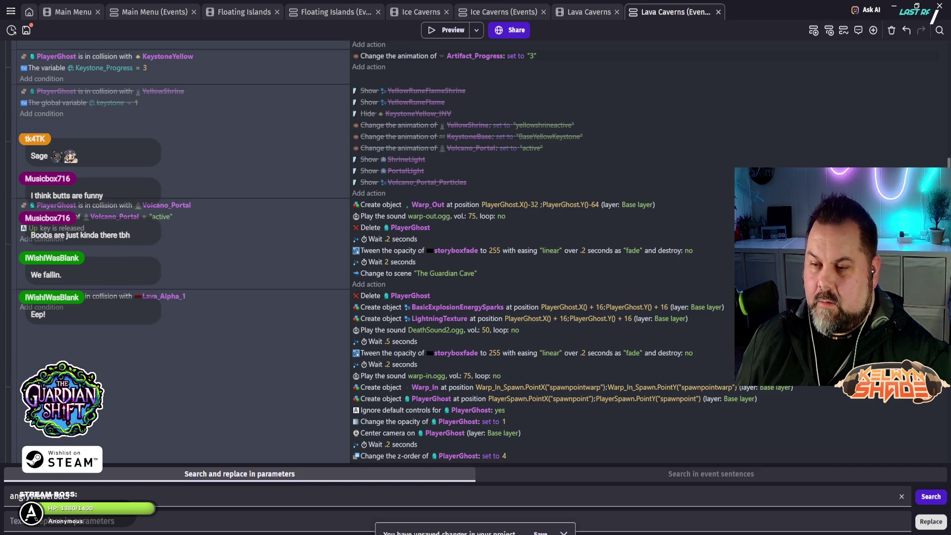
pyautogui.scroll(-5, 496, 248)
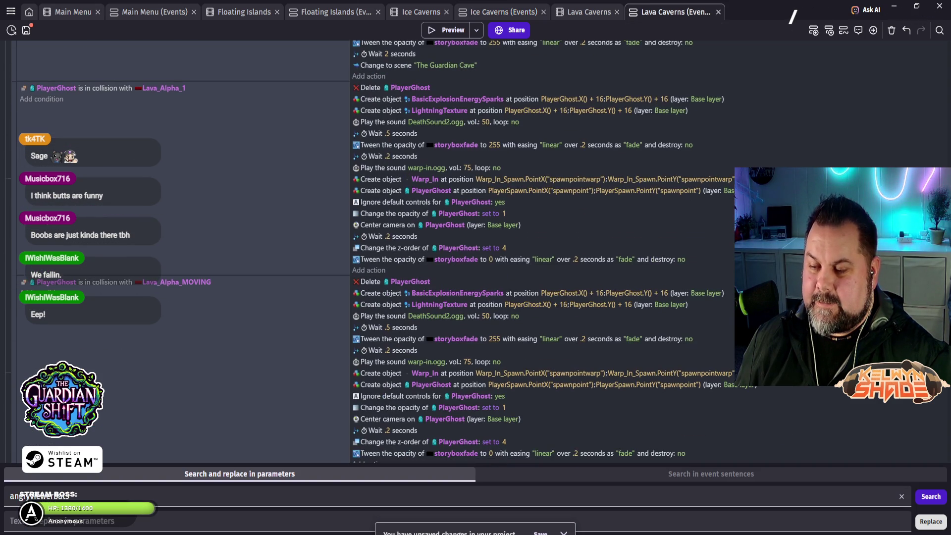
pyautogui.scroll(6, 495, 247)
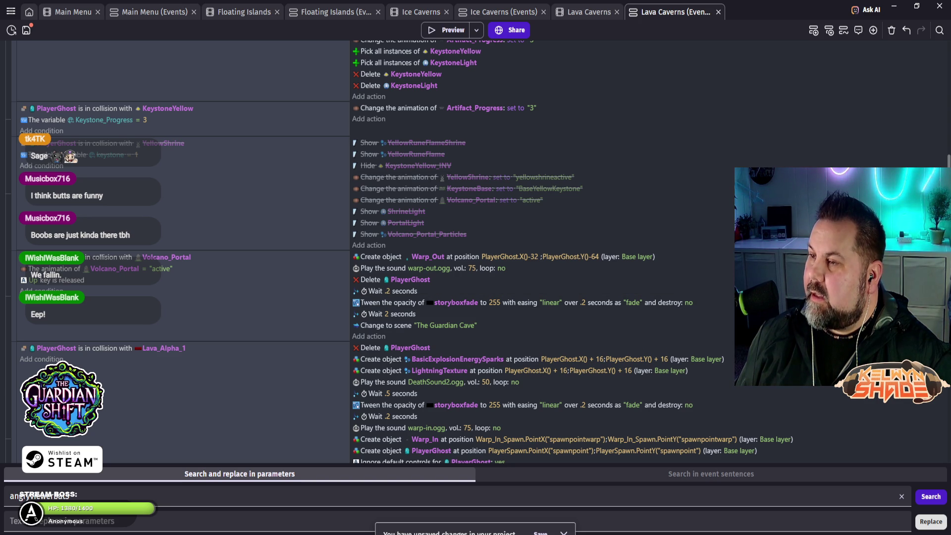
pyautogui.hotkey('ctrl', 'shift', 'Tab')
pyautogui.hotkey('ctrl', 'shift', 'Tab')
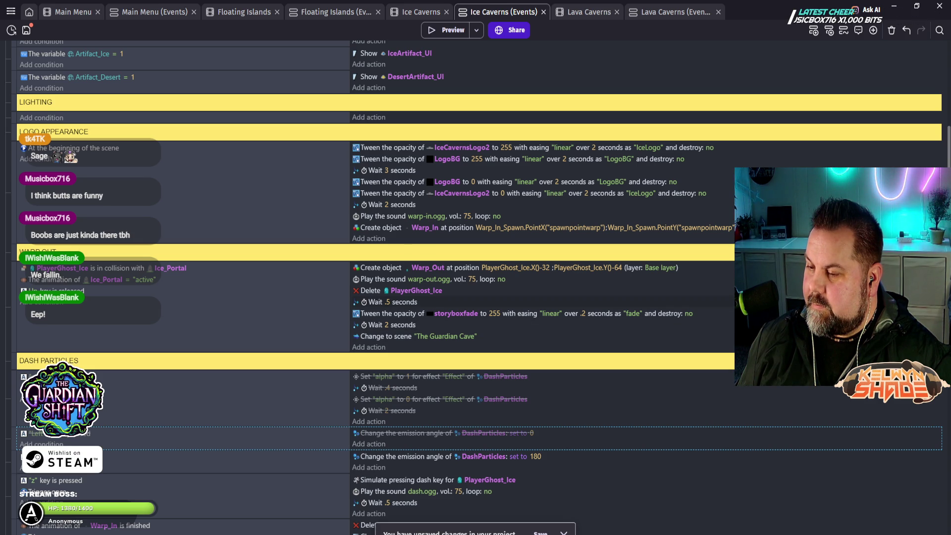
# - Set the wait after deleting the player ghost to 2 seconds and start a preview
pyautogui.click(388, 302)
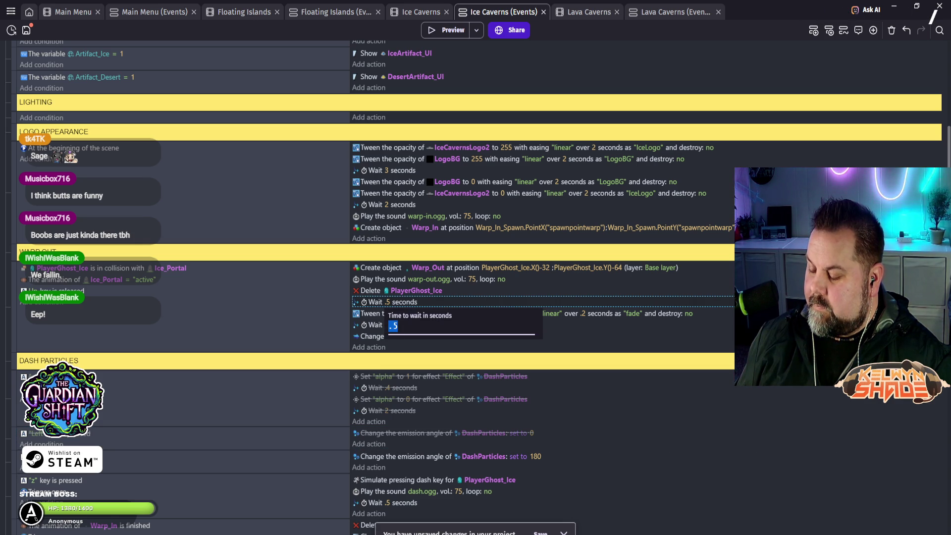
pyautogui.write('2')
pyautogui.press('Return')
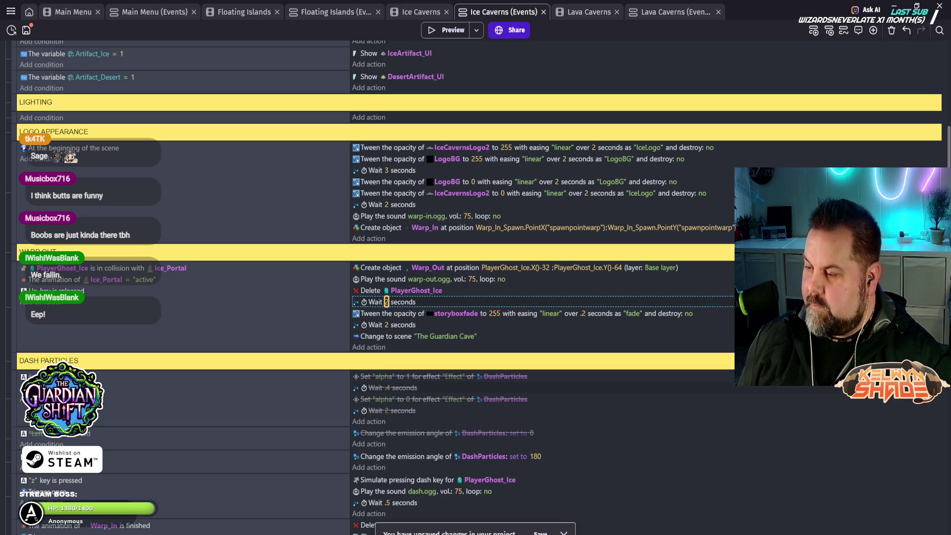
pyautogui.click(392, 410)
pyautogui.click(446, 30)
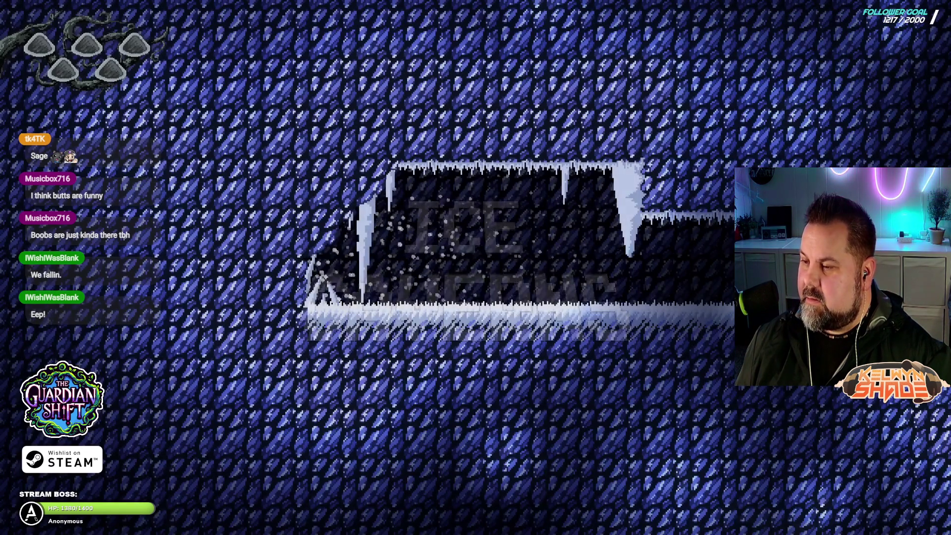
# - Walk the ghost right and drop down the ice shaft, then close the preview with Alt+F4
pyautogui.press('Right')
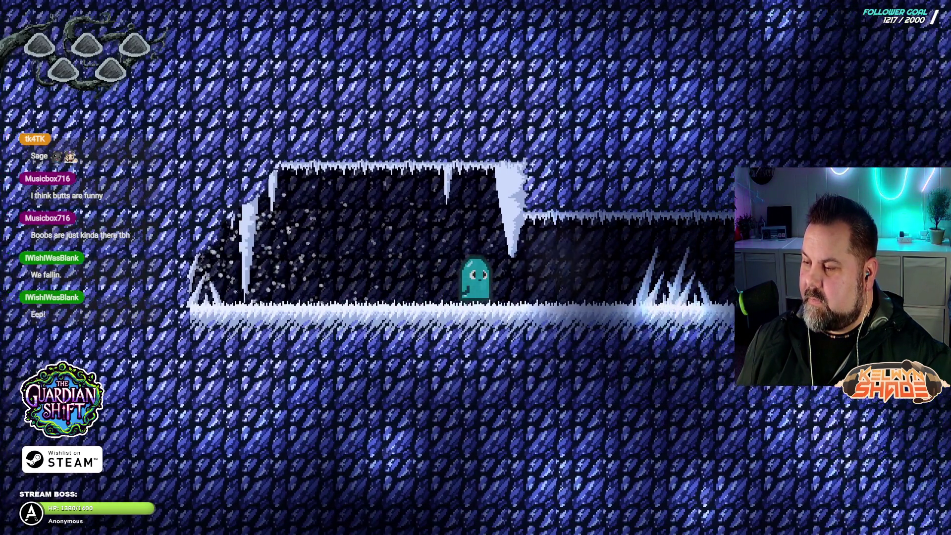
pyautogui.press('Right')
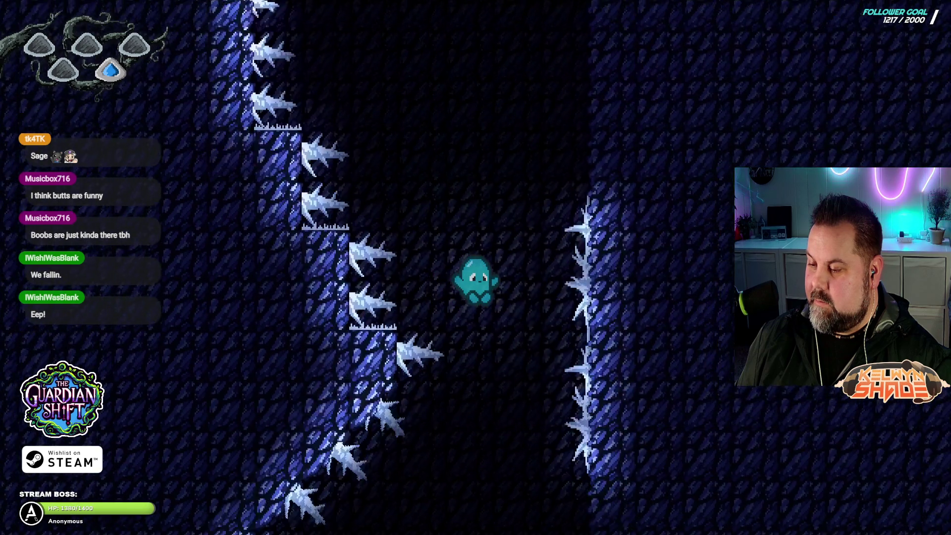
pyautogui.hotkey('alt', 'F4')
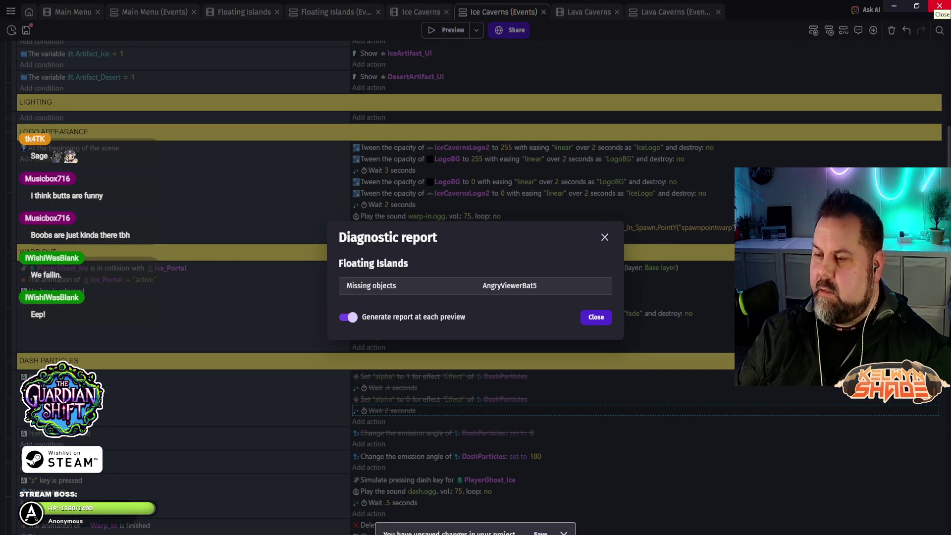
# - Dismiss the diagnostic report, relaunch the preview with F5, and walk the ghost past the skeletal creature
pyautogui.press('Escape')
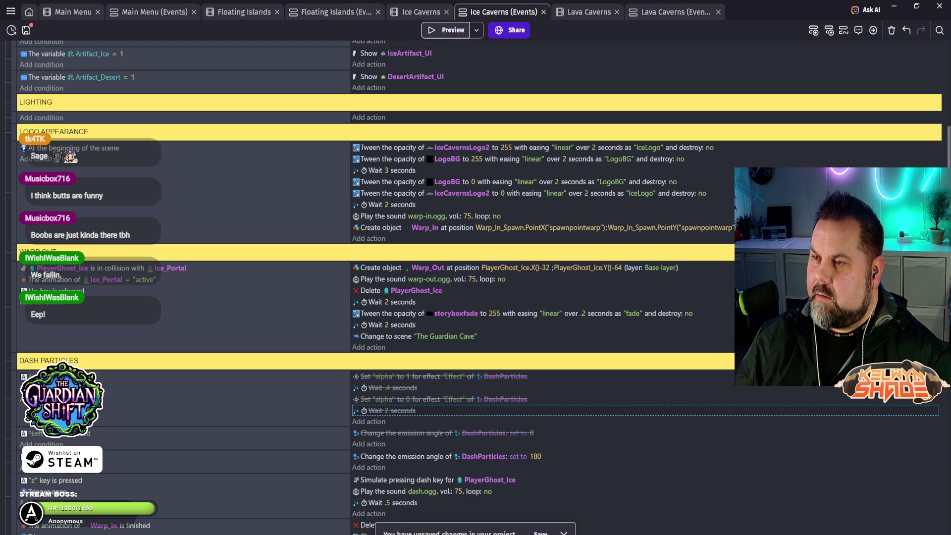
pyautogui.press('F5')
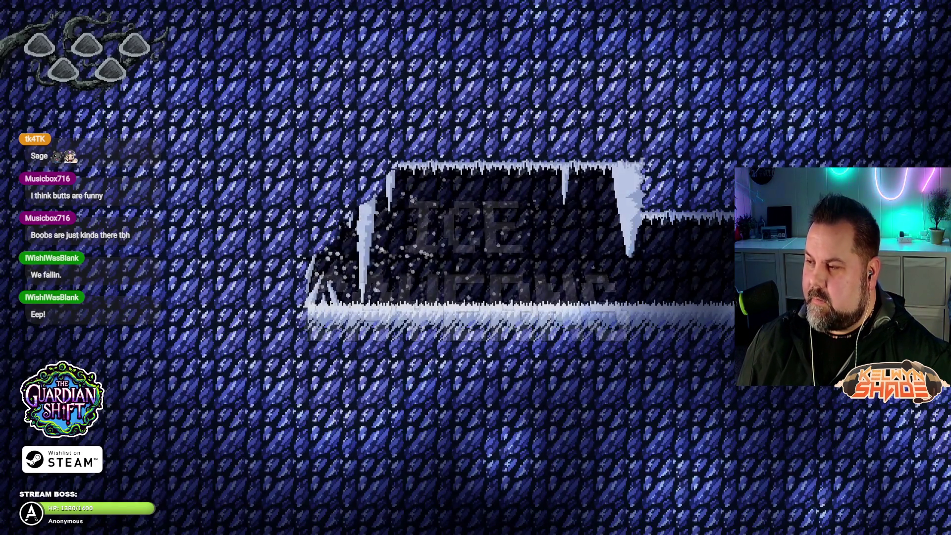
pyautogui.press('Right')
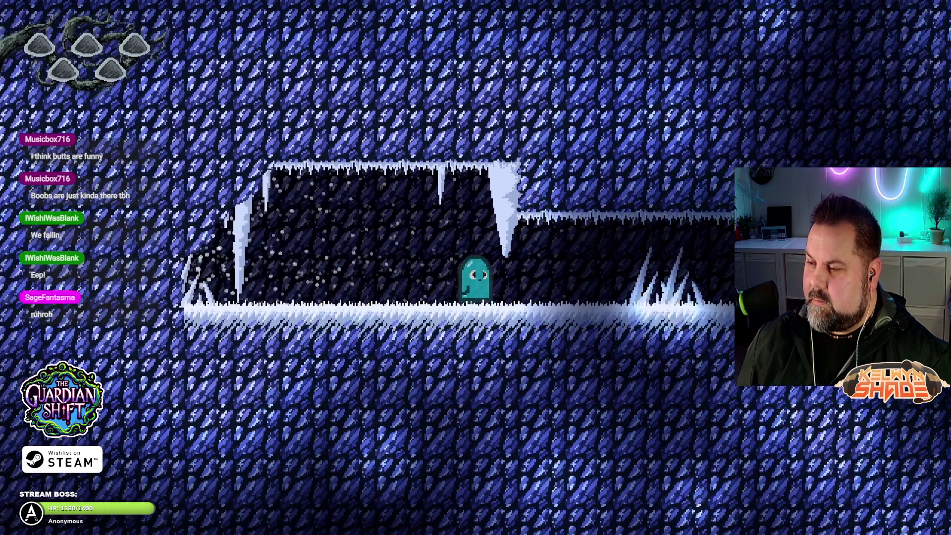
pyautogui.press('Right')
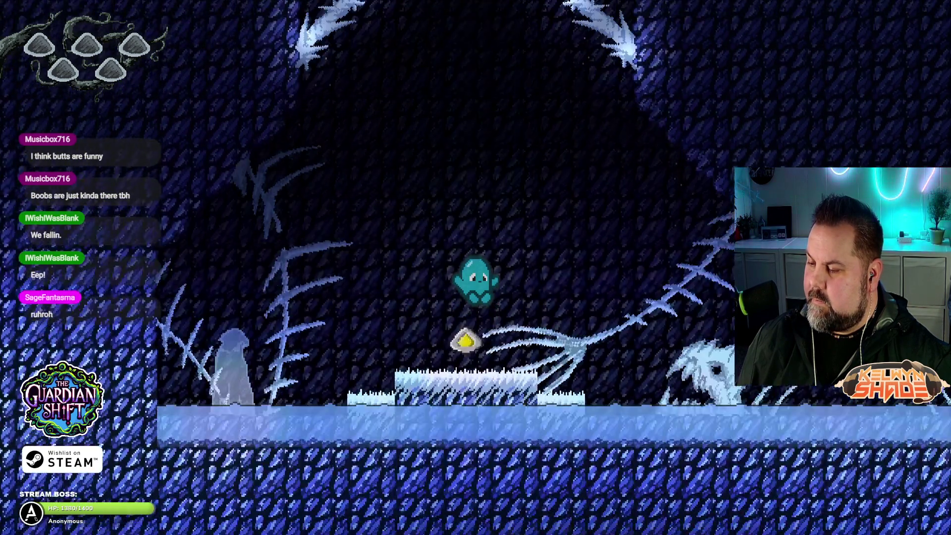
pyautogui.press('Right')
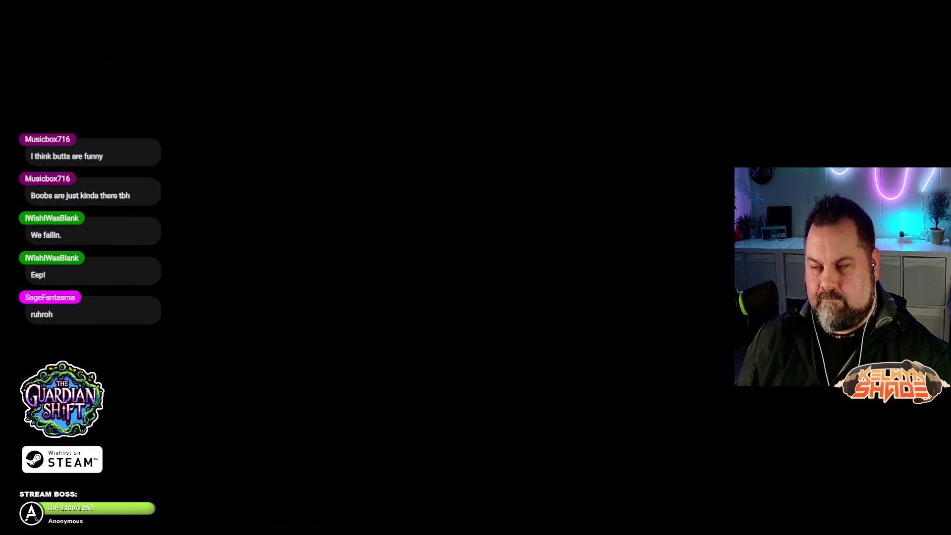
# - Walk the respawned ghost right through the ice caves, dropping into the pit and past the skeletal creature
pyautogui.press('Right')
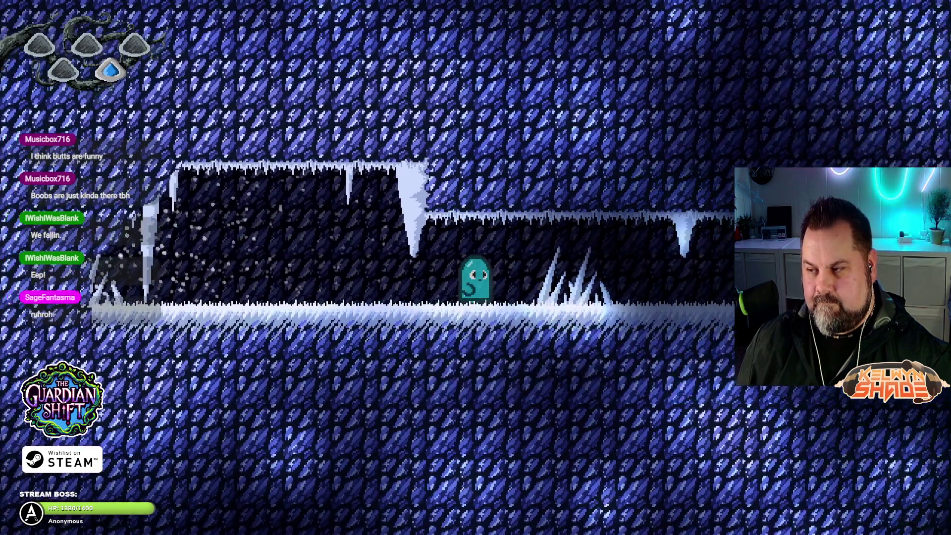
pyautogui.press('Right')
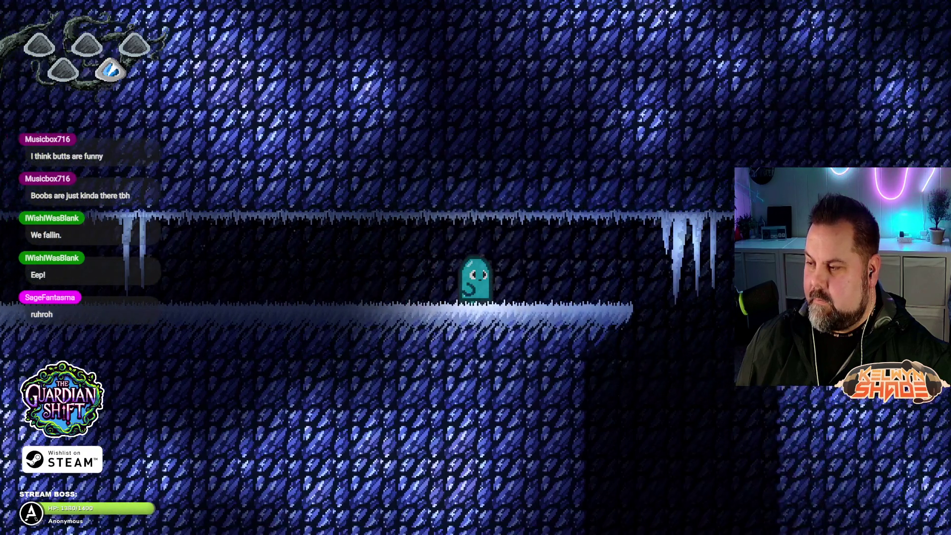
pyautogui.press('Right')
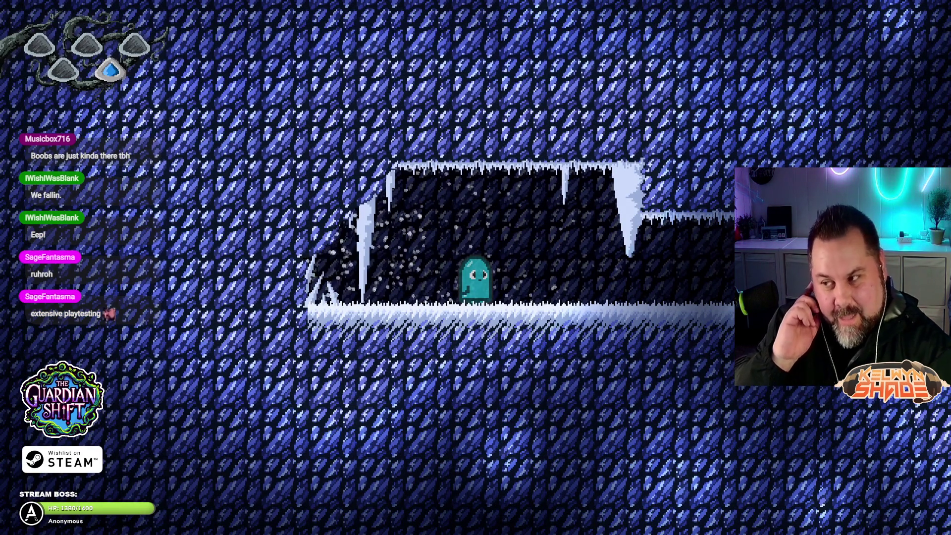
pyautogui.press('Right')
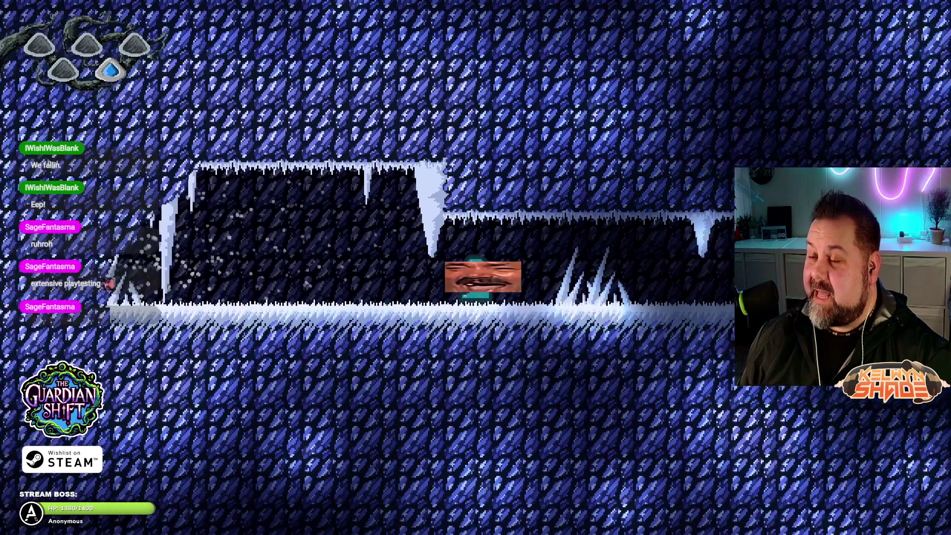
pyautogui.press('Right')
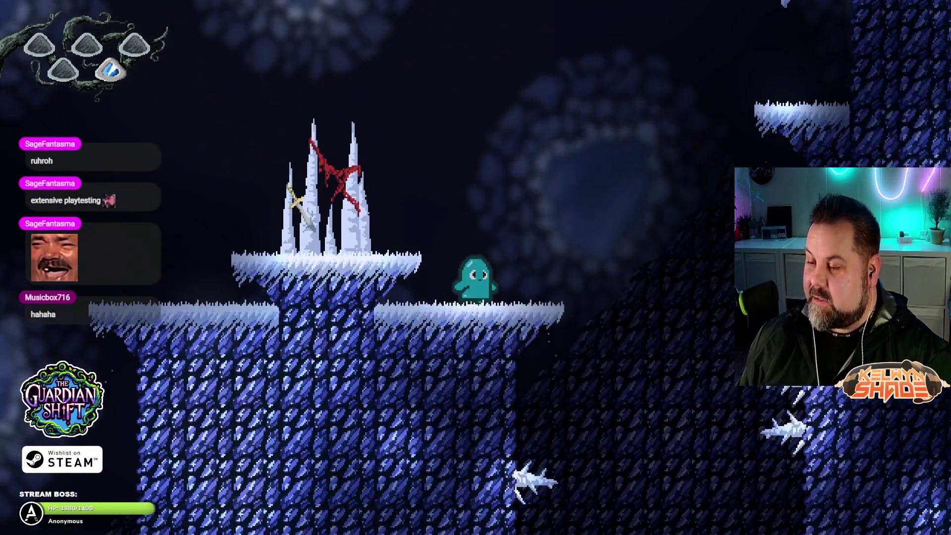
pyautogui.press('Right')
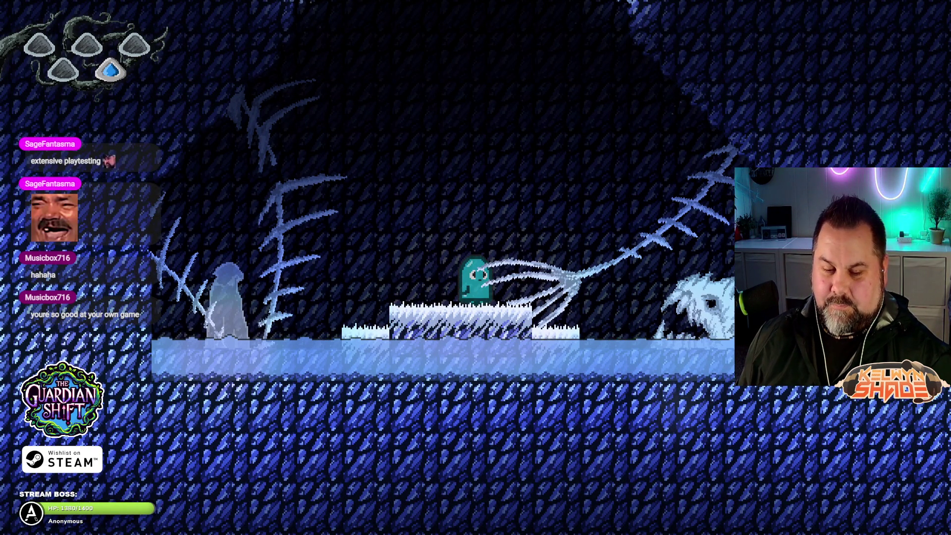
pyautogui.press('Right')
pyautogui.press('Right')
pyautogui.press('Right')
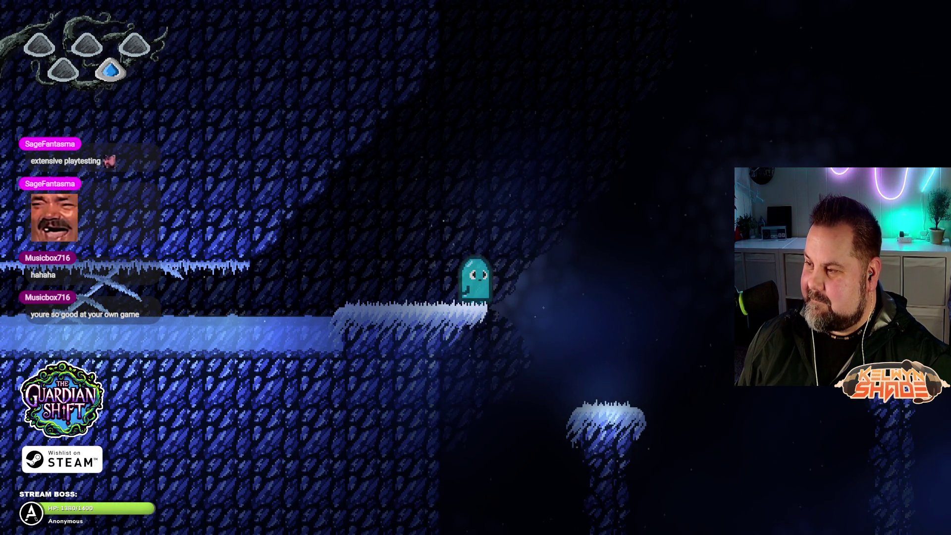
# - Jump the ghost across the small ice platforms to the cave's end, then leave fullscreen
pyautogui.press('Right')
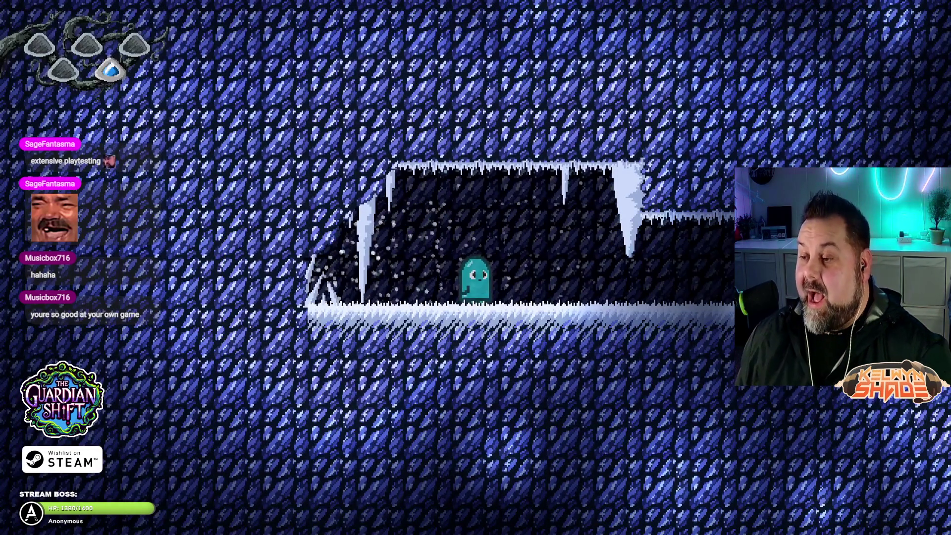
pyautogui.press('Right')
pyautogui.press('Right')
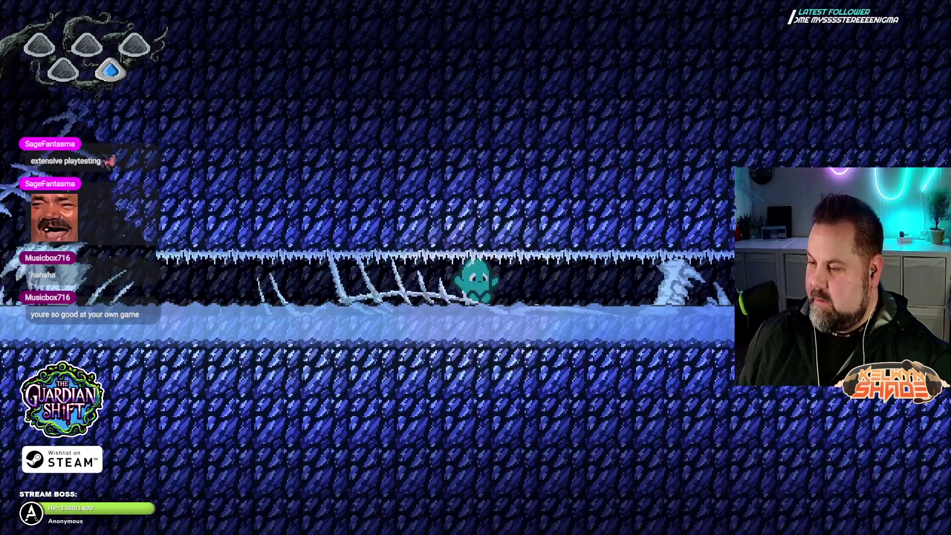
pyautogui.press('Right')
pyautogui.press('space')
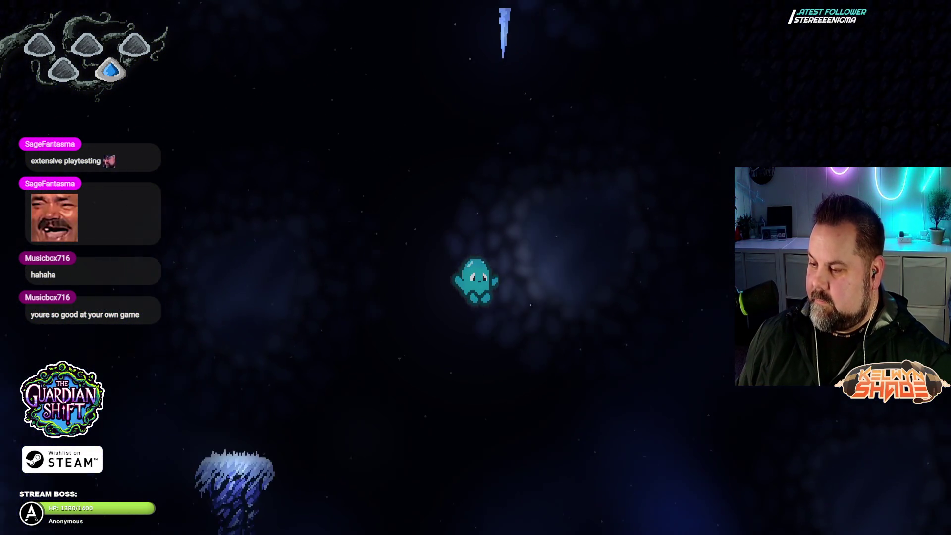
pyautogui.press('space')
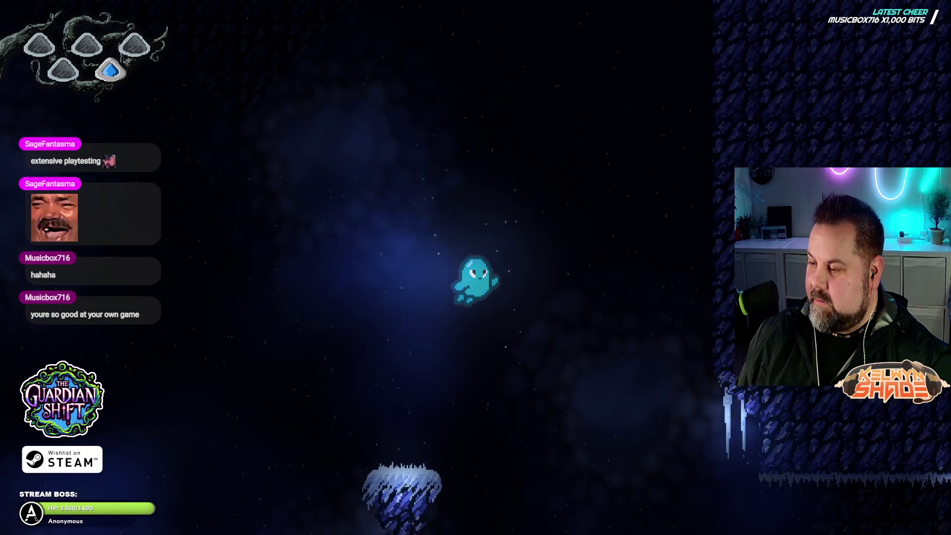
pyautogui.press('Right')
pyautogui.press('Right')
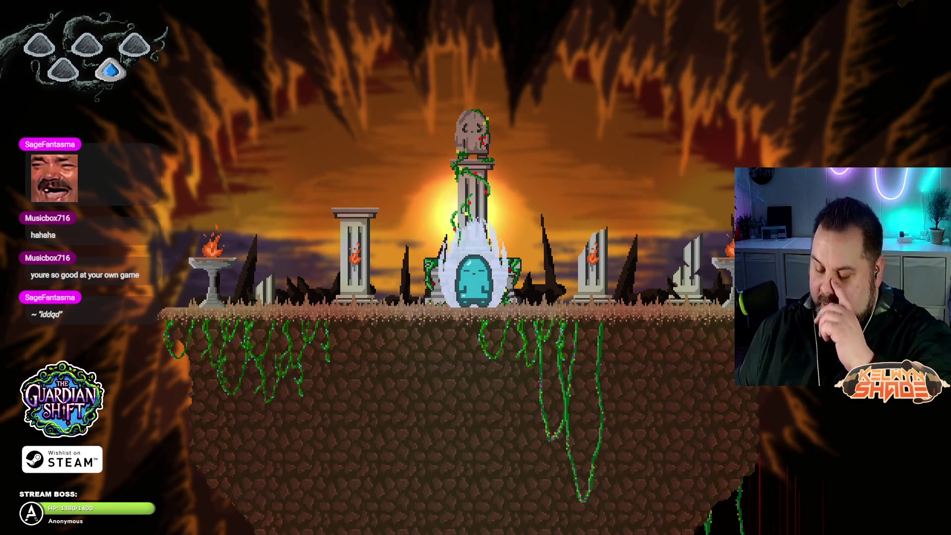
pyautogui.press('Escape')
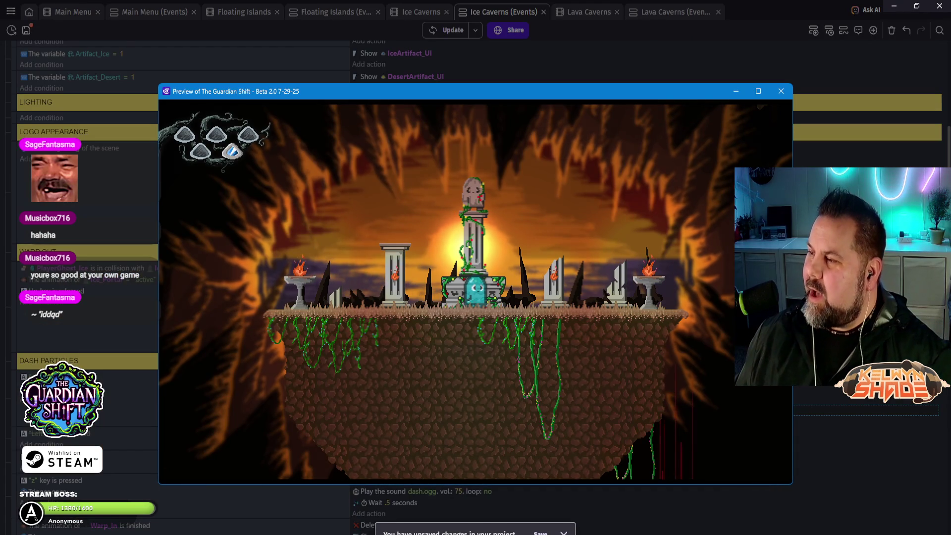
# - Close the preview and the diagnostic report, then select the 2-second warp-out wait for editing
pyautogui.click(781, 92)
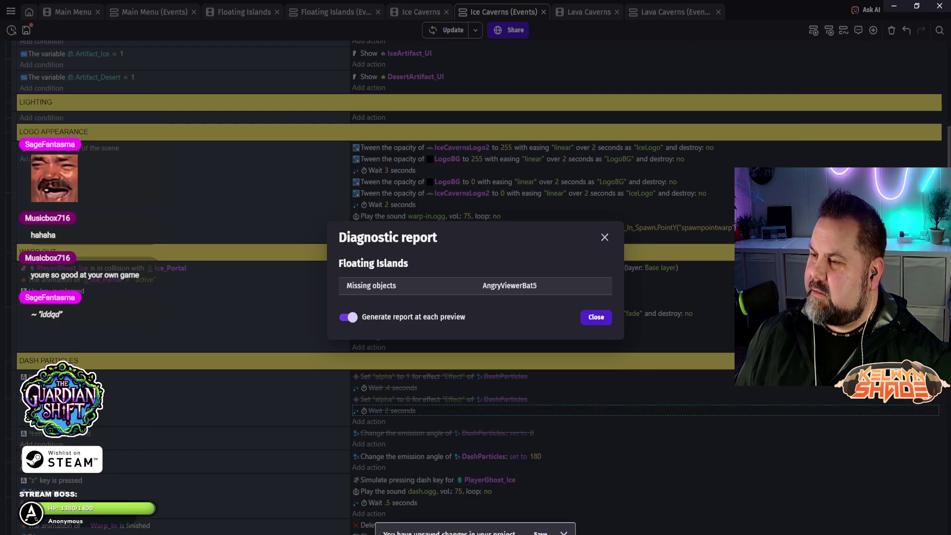
pyautogui.click(597, 319)
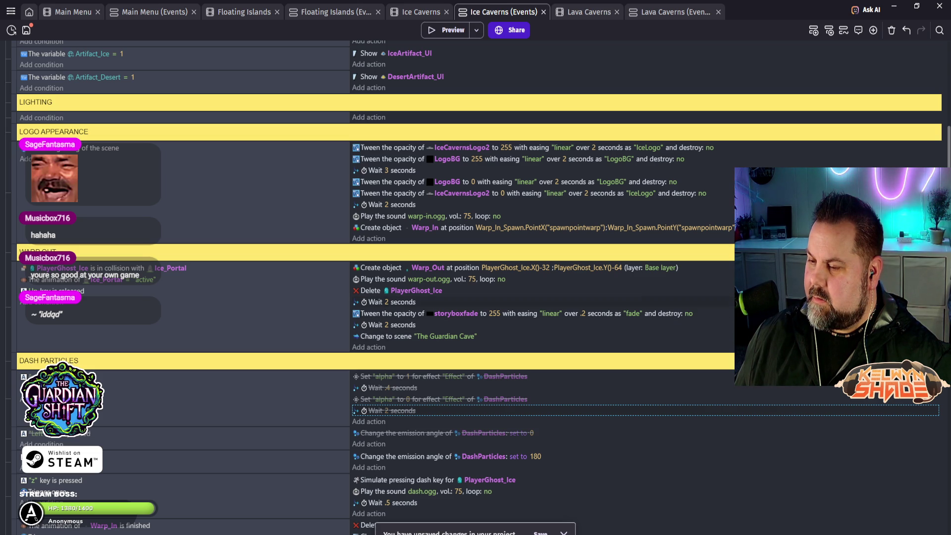
pyautogui.click(386, 302)
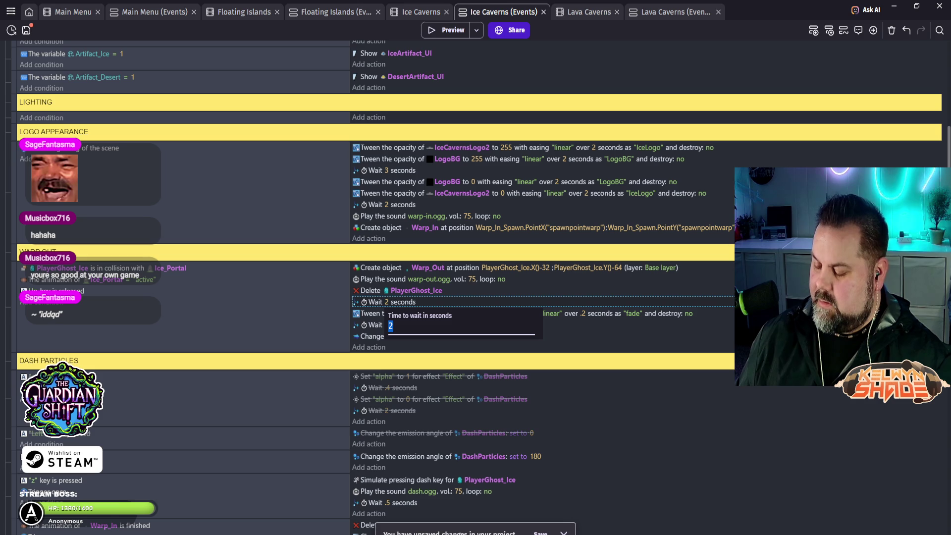
# - Change the Ice Caverns warp-out wait to 1.5 seconds and bring up the Lava Caverns events
pyautogui.write('1.5')
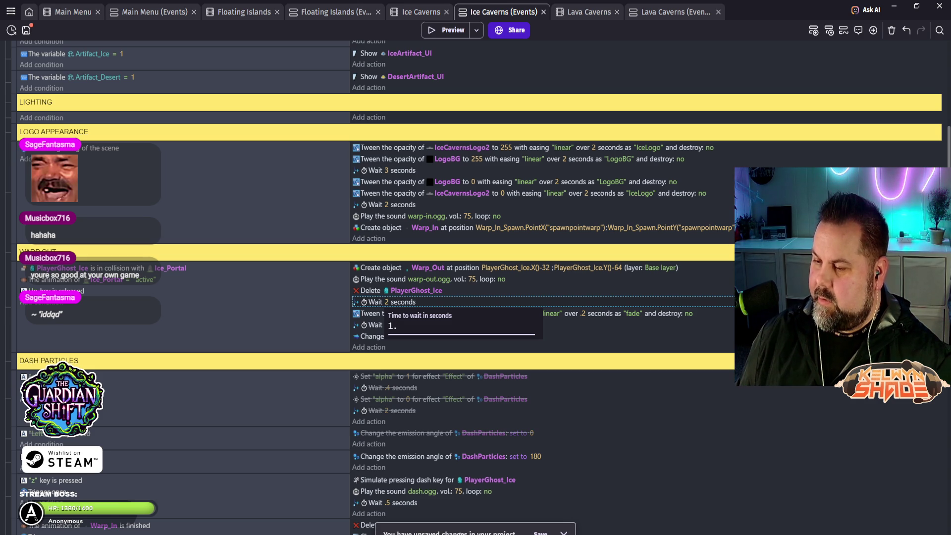
pyautogui.press('Return')
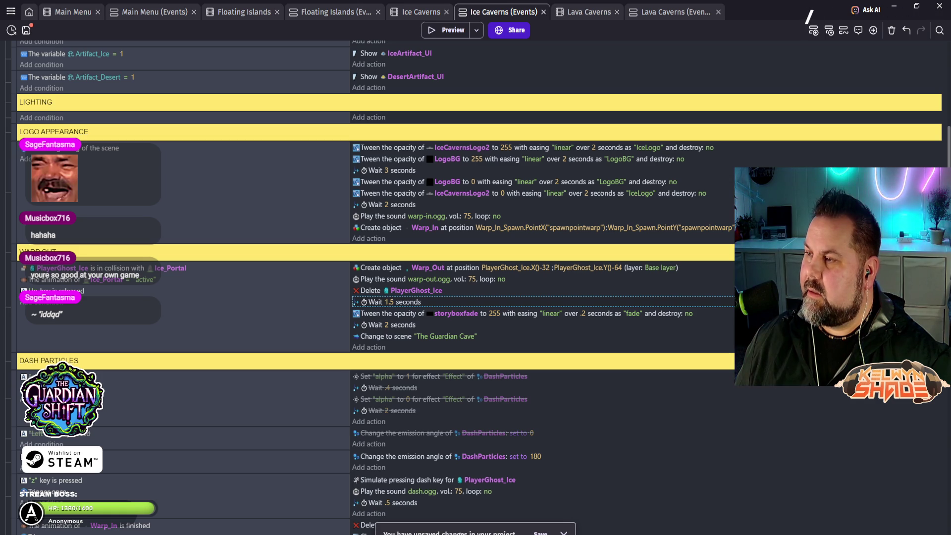
pyautogui.click(659, 12)
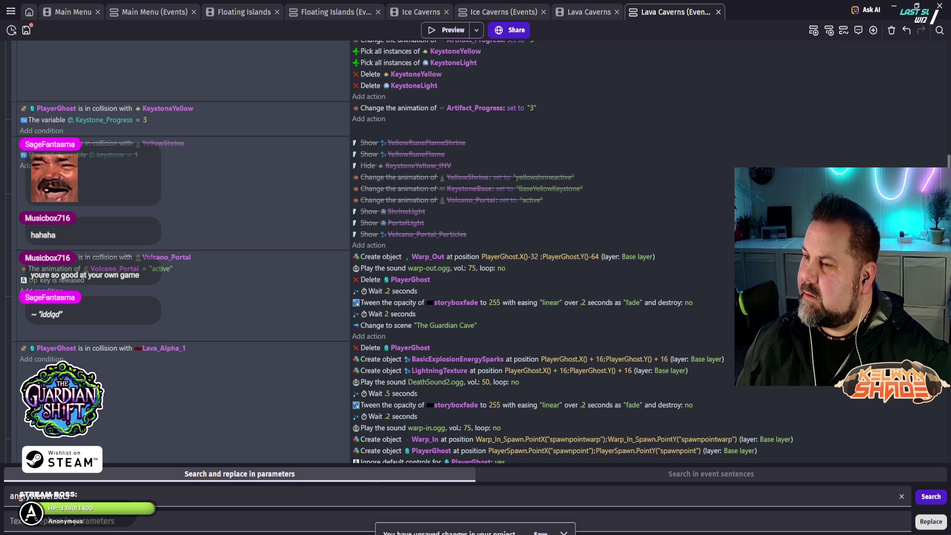
# - Switch back to the Ice Caverns event sheet with Ctrl+Shift+Tab
pyautogui.hotkey('ctrl', 'shift', 'Tab')
pyautogui.hotkey('ctrl', 'shift', 'Tab')
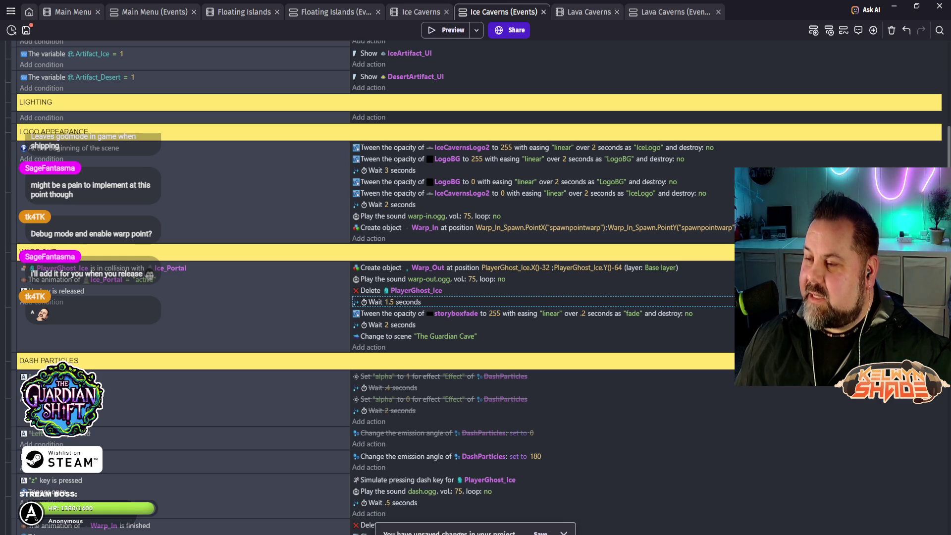
# - Launch a preview and guide the ghost right through the ice cave, leaping into the dark cavern toward the shrine room
pyautogui.click(444, 29)
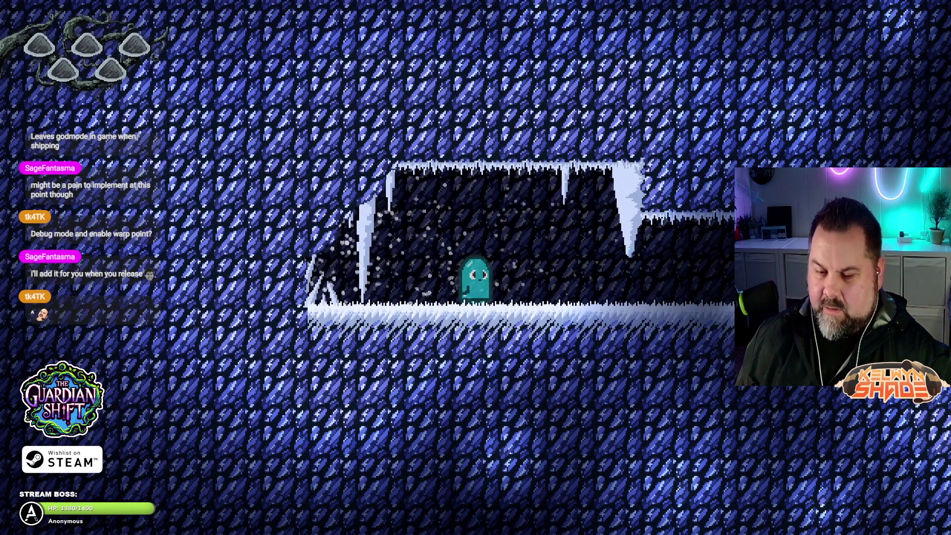
pyautogui.press('Right')
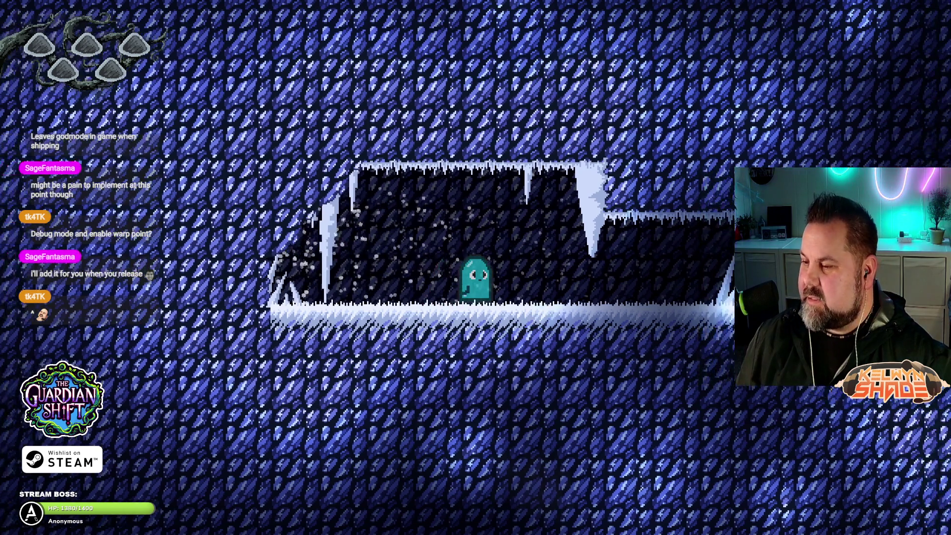
pyautogui.press('Right')
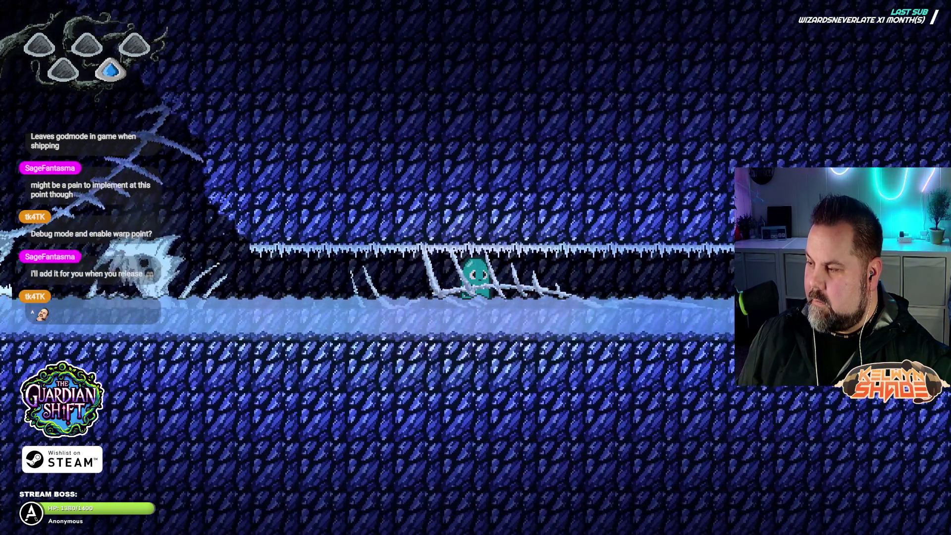
pyautogui.press('Right')
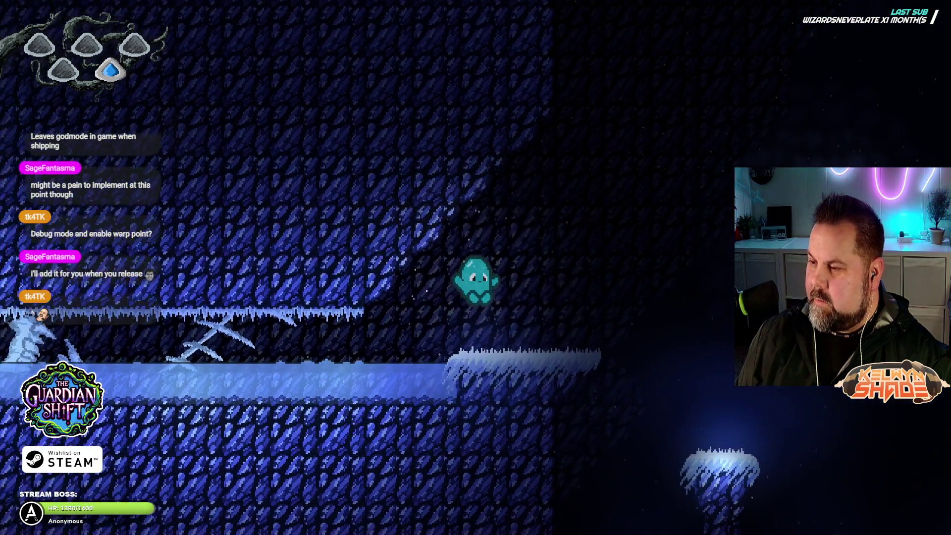
pyautogui.press('space')
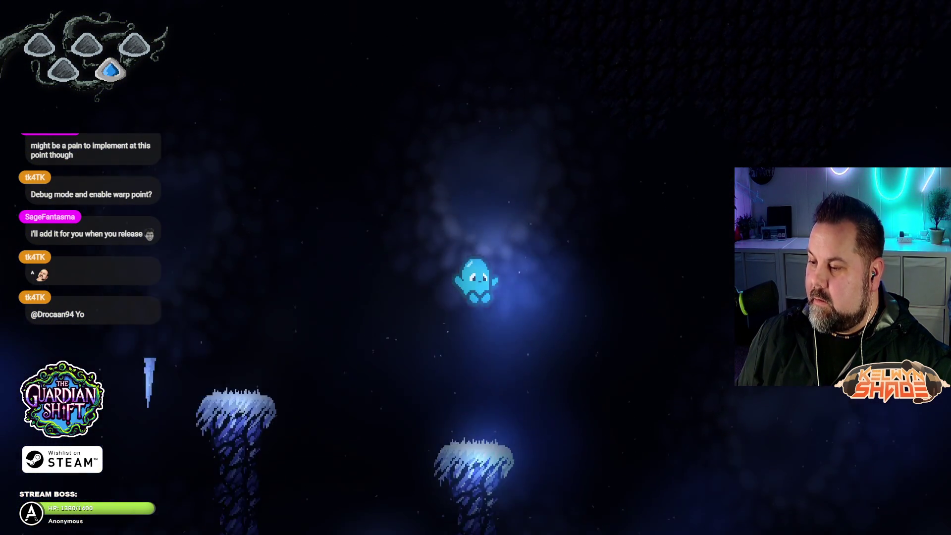
pyautogui.press('Right')
pyautogui.press('Right')
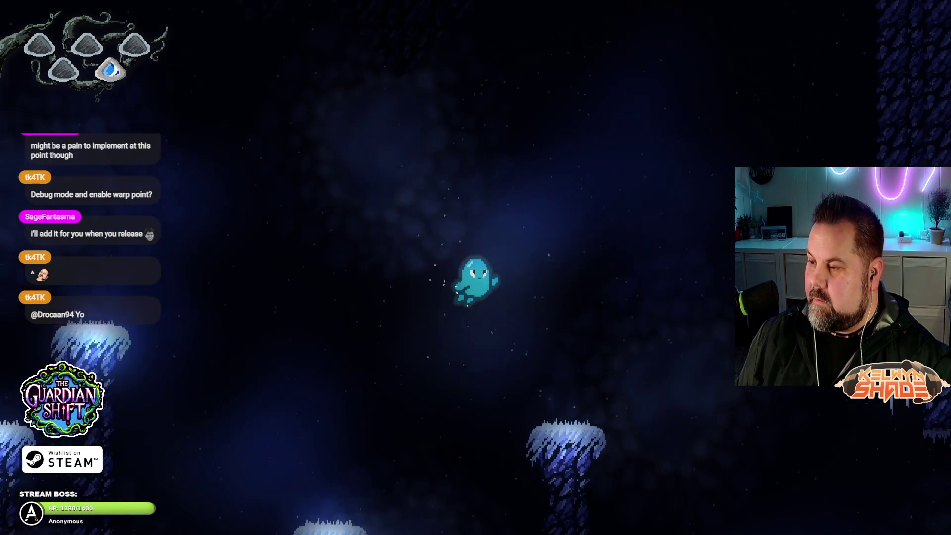
pyautogui.press('Right')
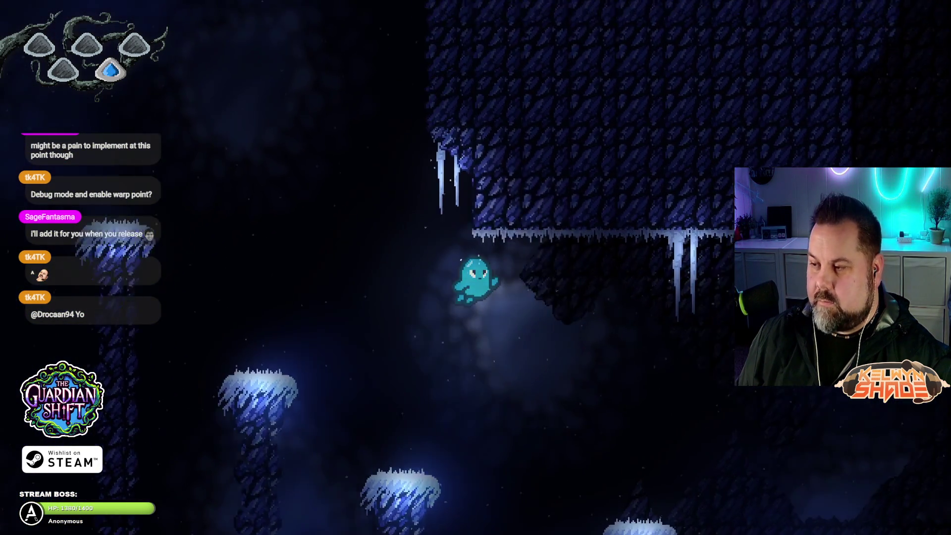
pyautogui.press('Right')
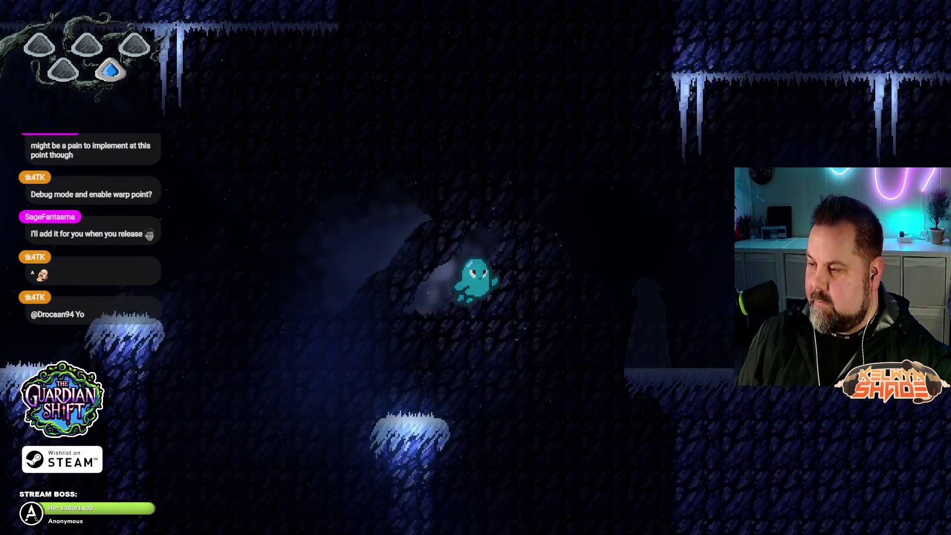
pyautogui.press('Right')
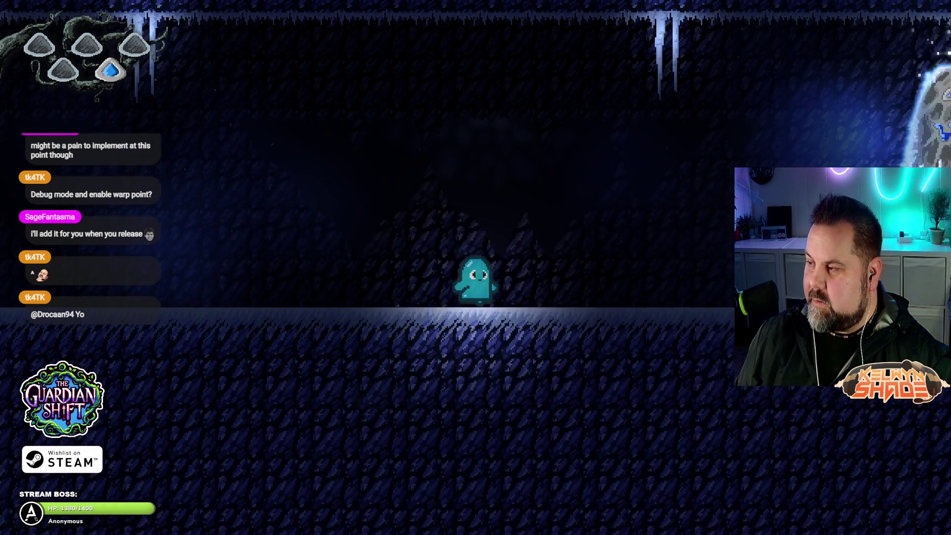
pyautogui.press('Right')
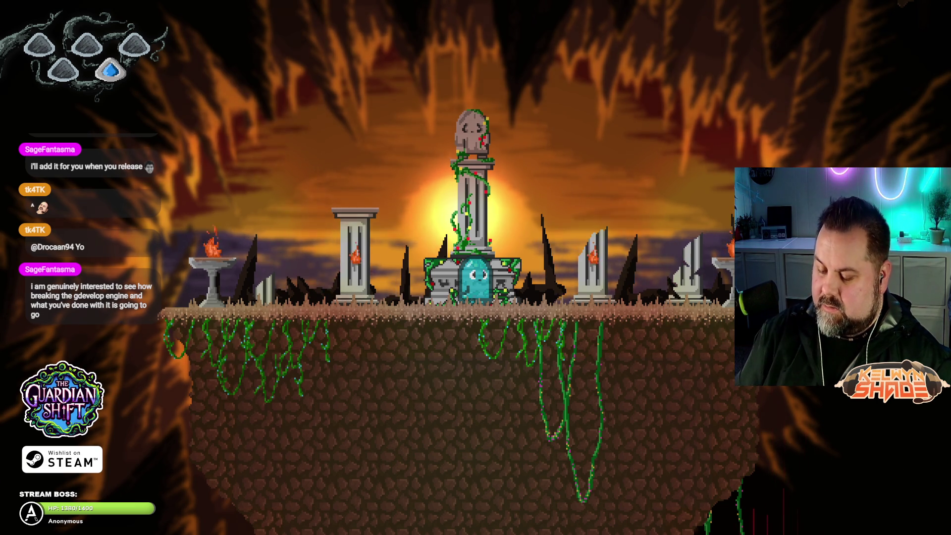
# - Exit fullscreen, close the game preview, and dismiss the diagnostic report
pyautogui.press('F11')
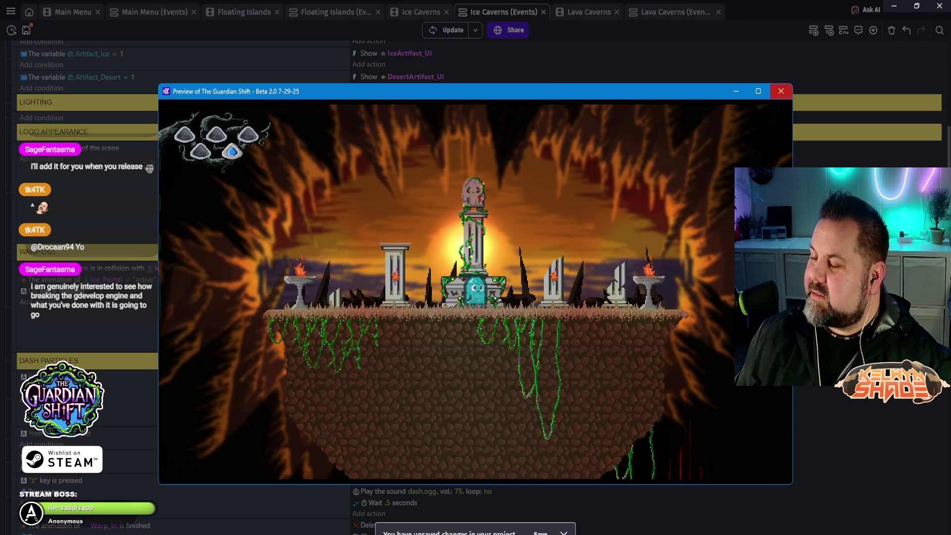
pyautogui.hotkey('alt', 'F4')
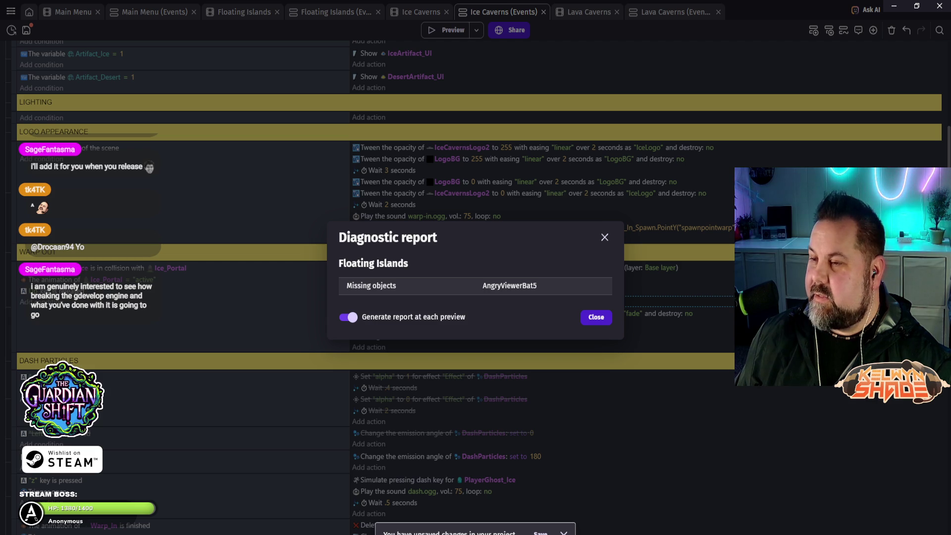
pyautogui.click(596, 317)
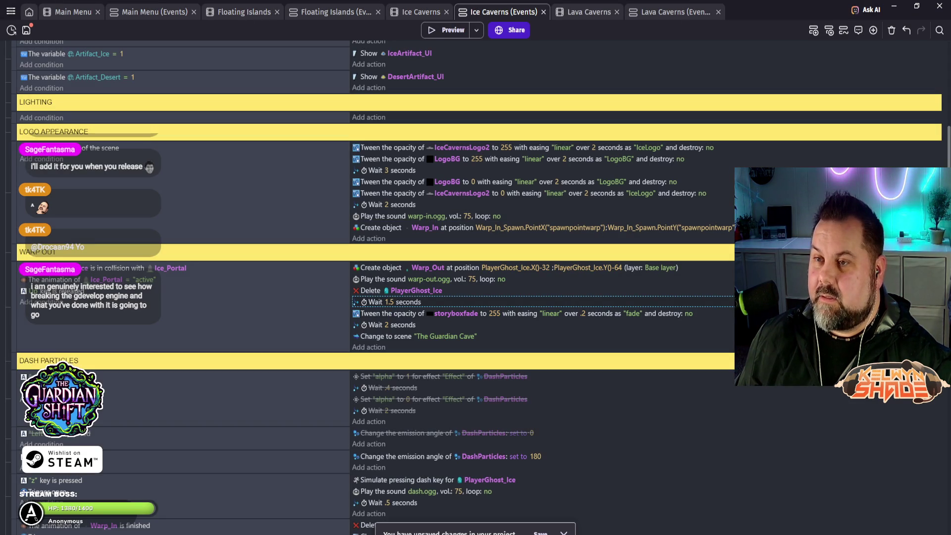
# - Search the Floating Islands event parameters for 'AngryViewerBat'
pyautogui.click(149, 12)
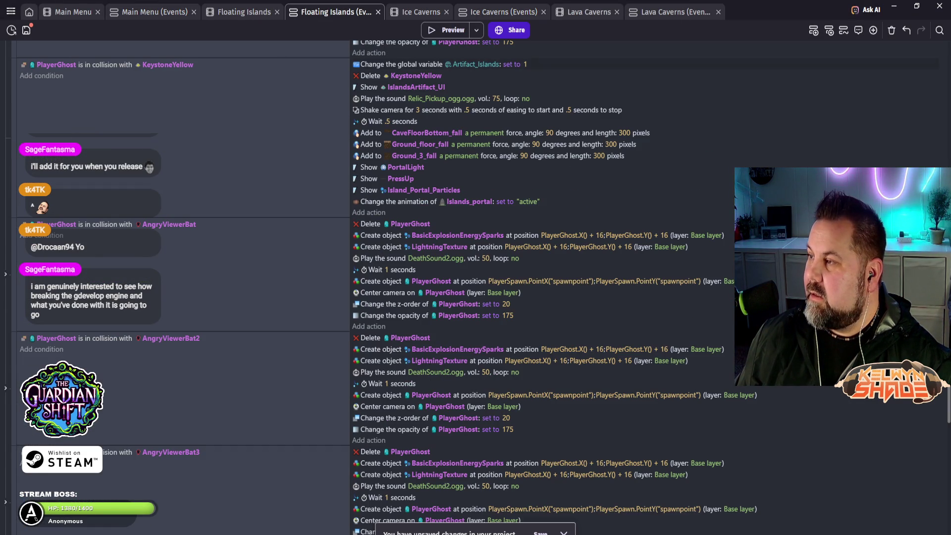
pyautogui.hotkey('ctrl', 'f')
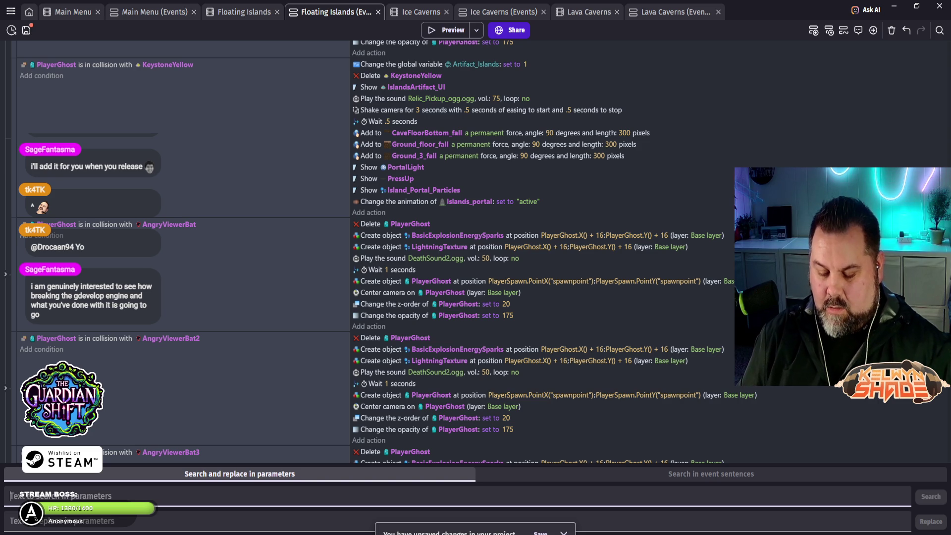
pyautogui.write('AngryViewer')
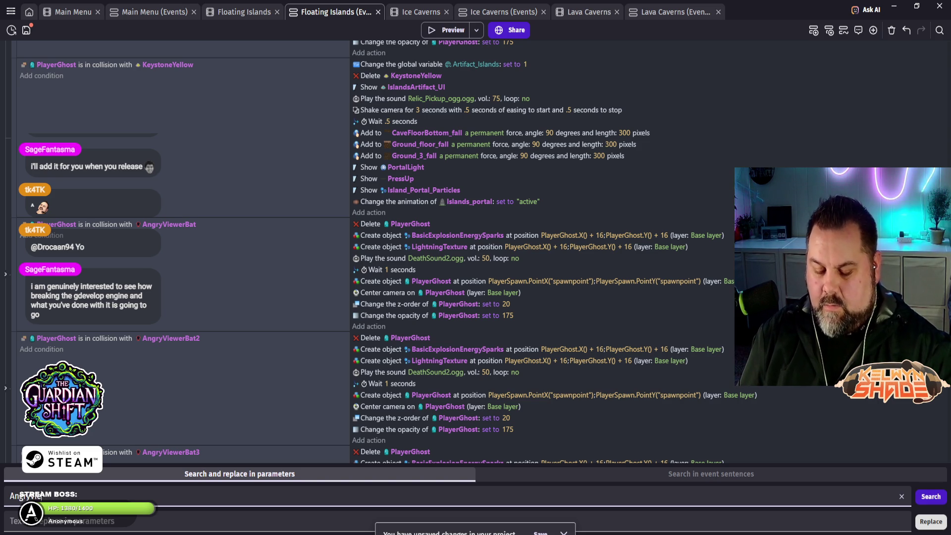
pyautogui.write('Bat3')
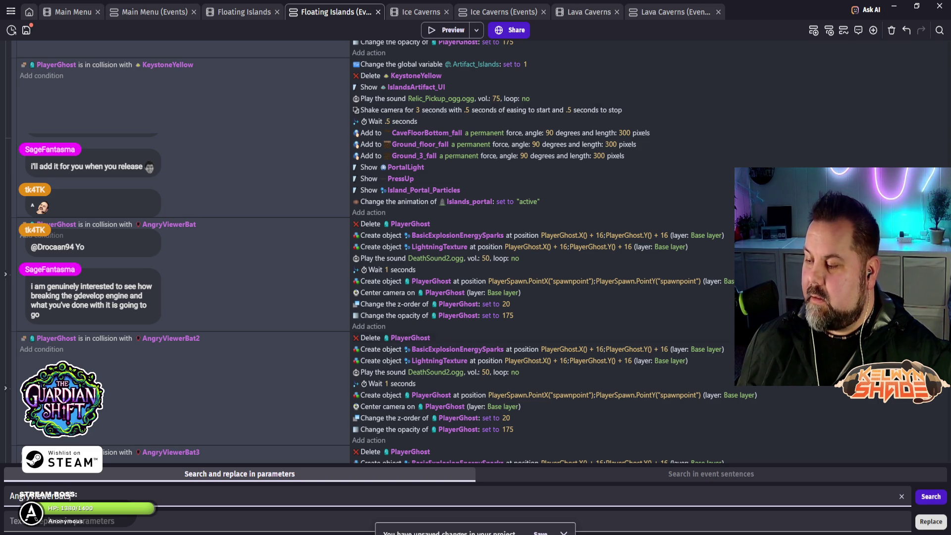
# - Run the search and switch bat 5's return-collision condition object to AngryViewer6000
pyautogui.press('Return')
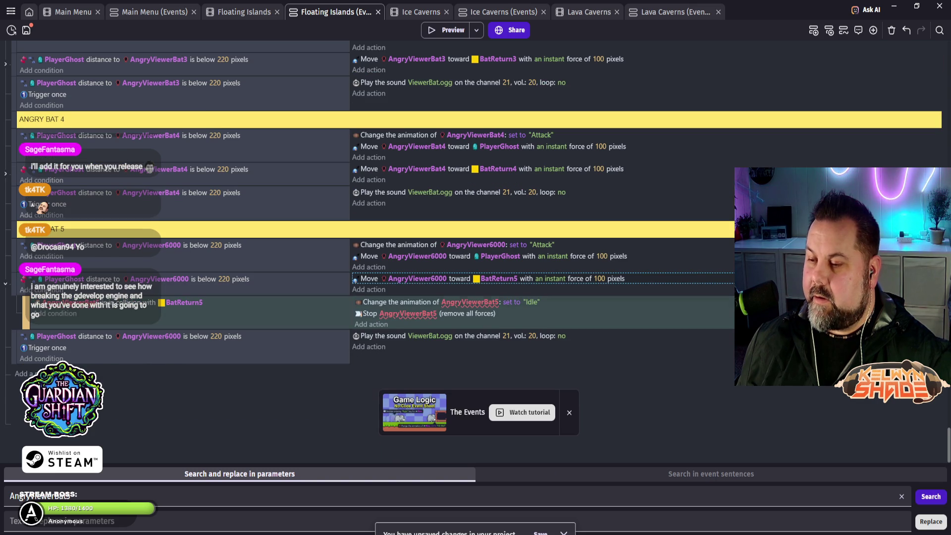
pyautogui.click(72, 302)
pyautogui.press('BackSpace')
pyautogui.press('BackSpace')
pyautogui.press('BackSpace')
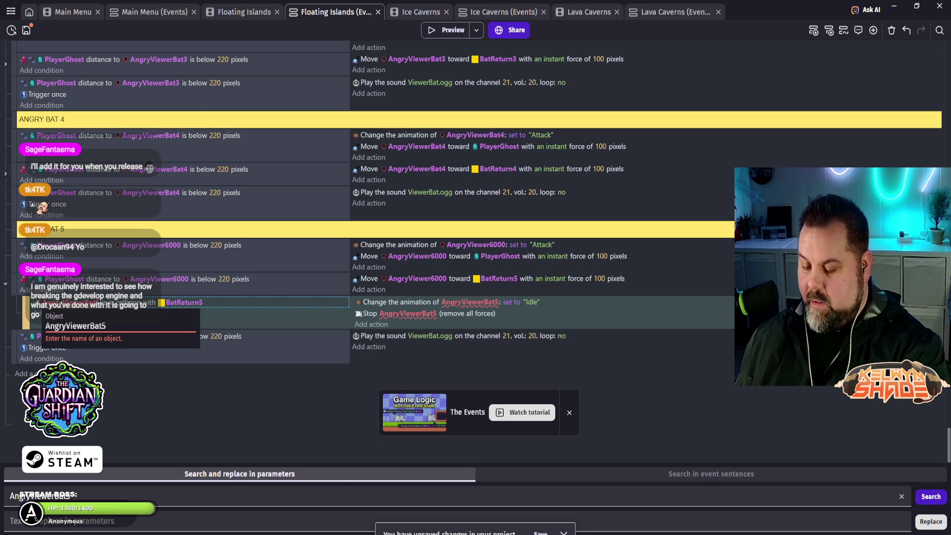
pyautogui.press('BackSpace')
pyautogui.write('6000')
pyautogui.press('Return')
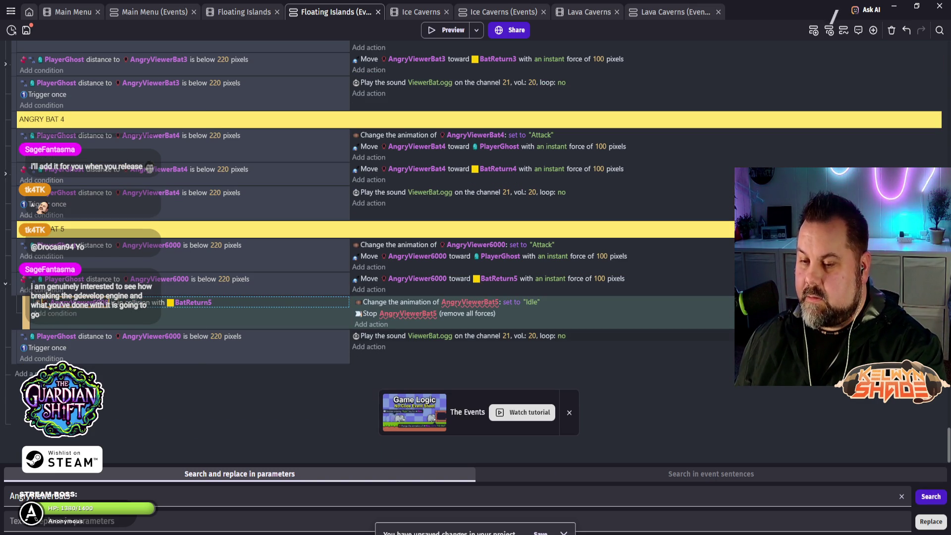
# - Point the change-animation and Stop actions at AngryViewer6000, then save the project
pyautogui.click(469, 302)
pyautogui.press('BackSpace')
pyautogui.press('BackSpace')
pyautogui.press('BackSpace')
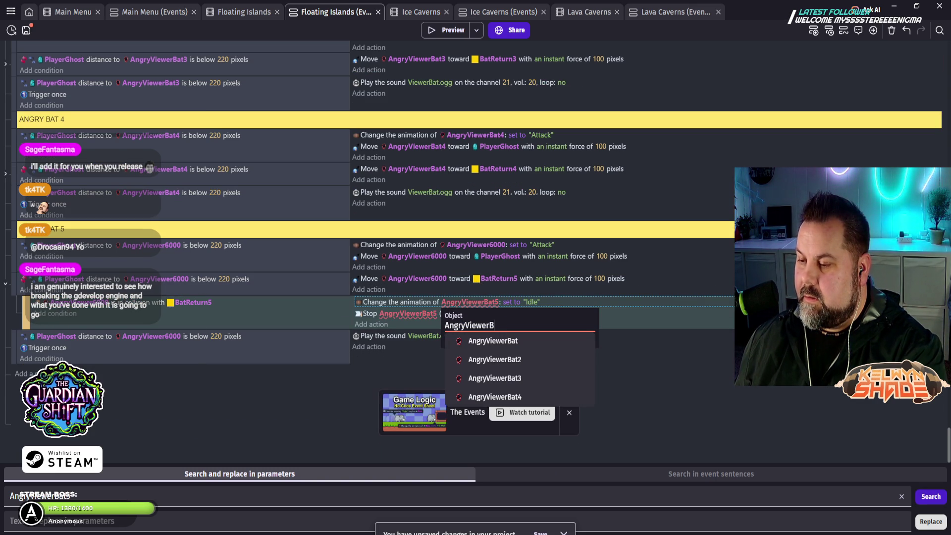
pyautogui.click(496, 416)
pyautogui.click(407, 314)
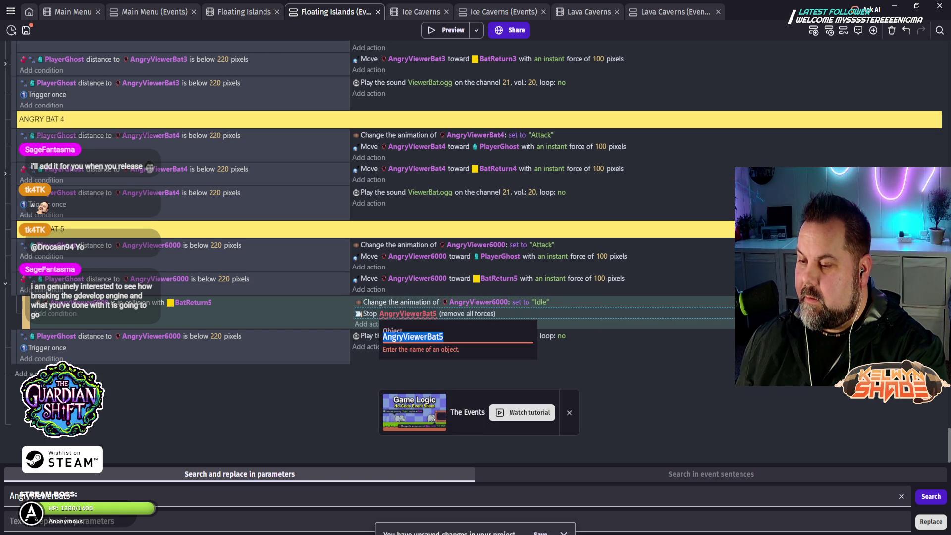
pyautogui.press('BackSpace')
pyautogui.press('BackSpace')
pyautogui.press('BackSpace')
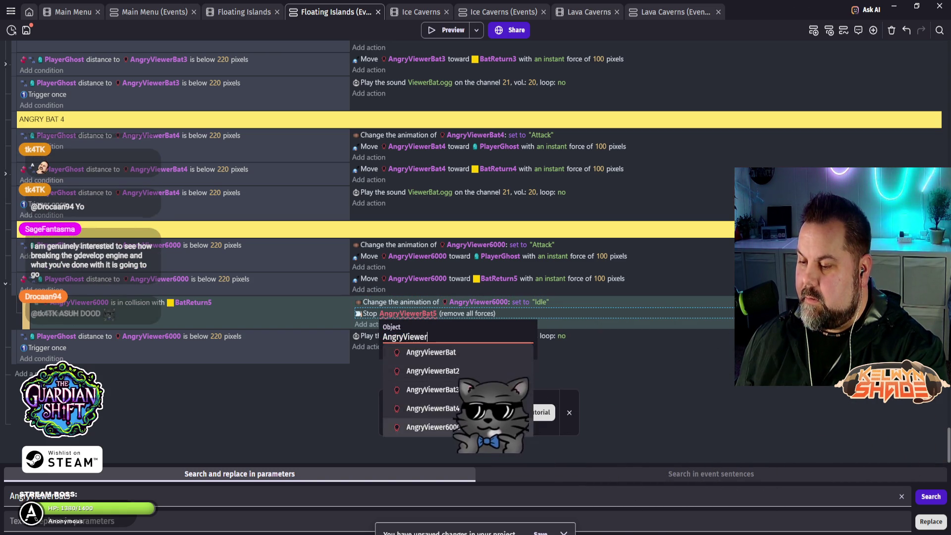
pyautogui.click(496, 418)
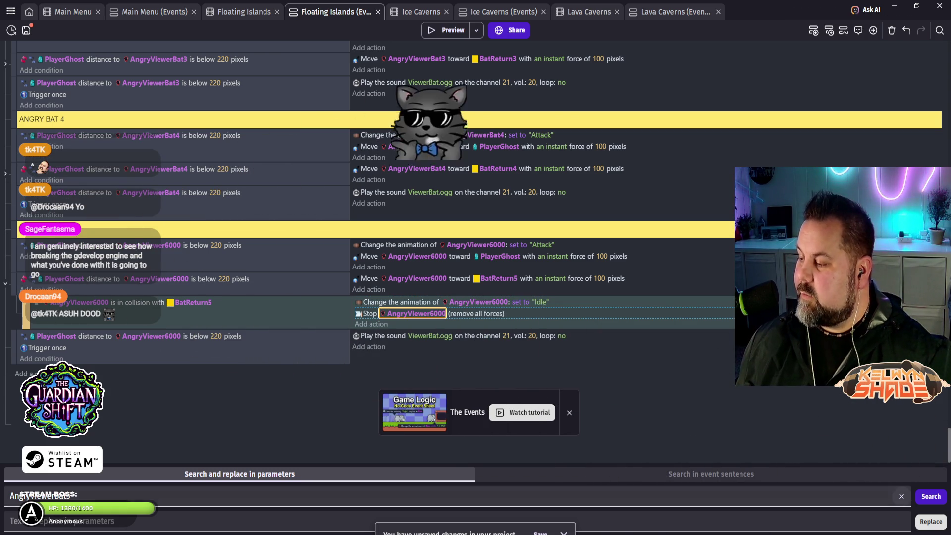
pyautogui.hotkey('ctrl', 's')
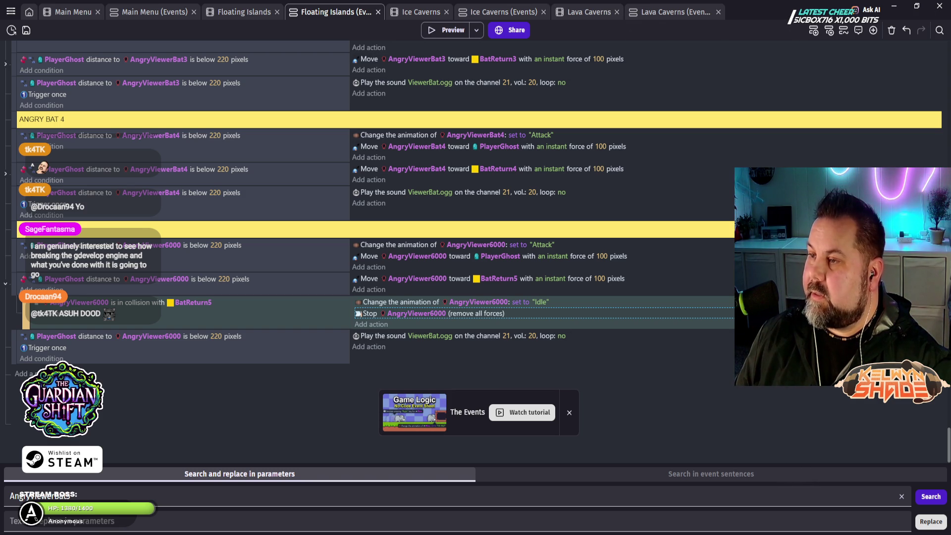
# - Switch from the Floating Islands events to the Ice Caverns scene with Ctrl+Tab
pyautogui.hotkey('ctrl', 'Tab')
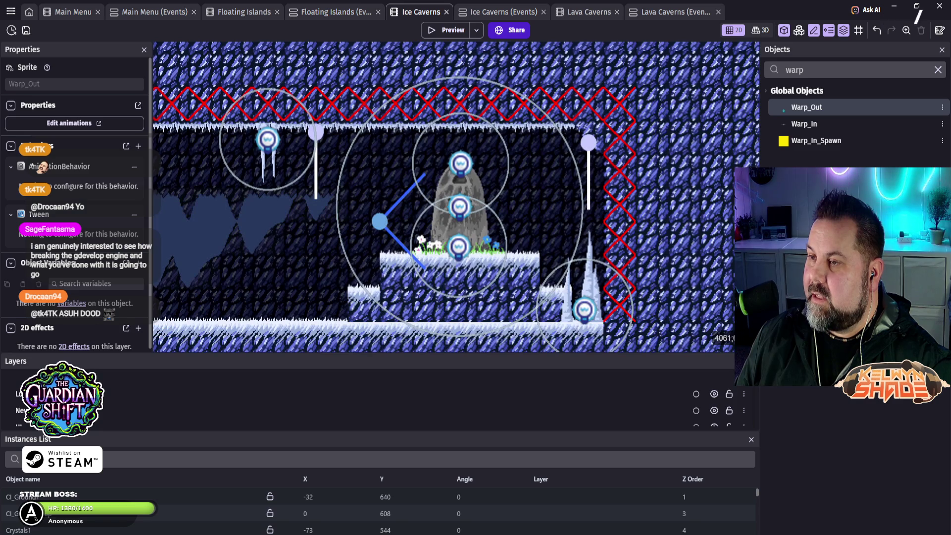
# - Cut the Ice Caverns wait before The Guardian Cave to .5 seconds, save, and launch a preview
pyautogui.hotkey('ctrl', 'Tab')
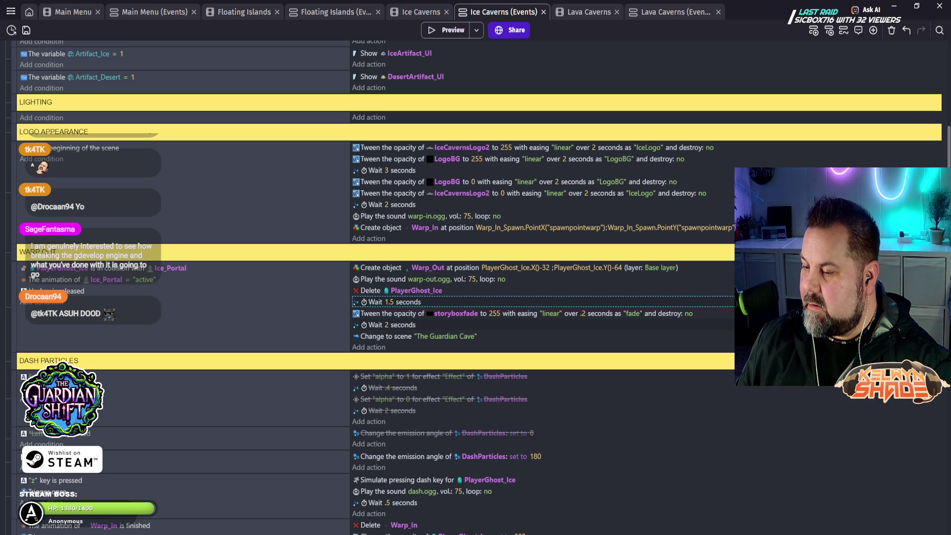
pyautogui.click(386, 325)
pyautogui.write('1')
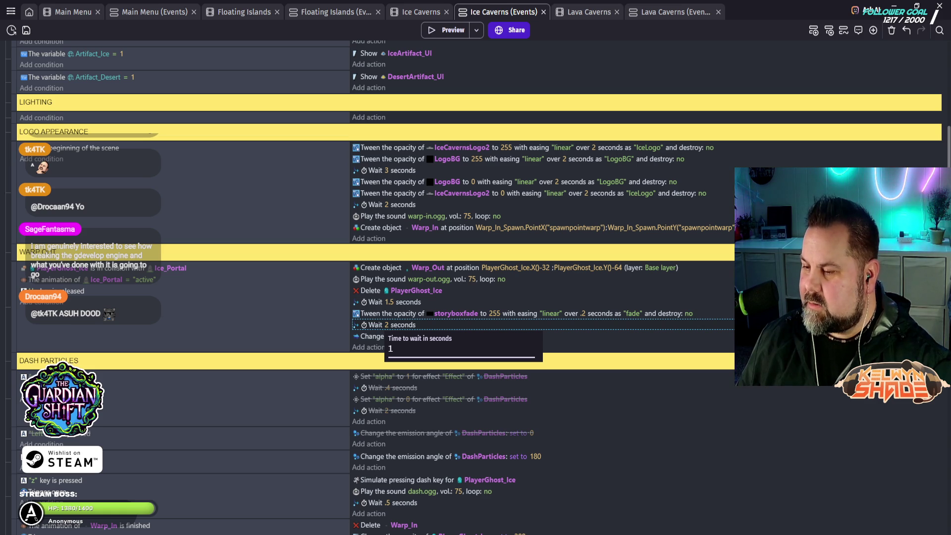
pyautogui.press('Return')
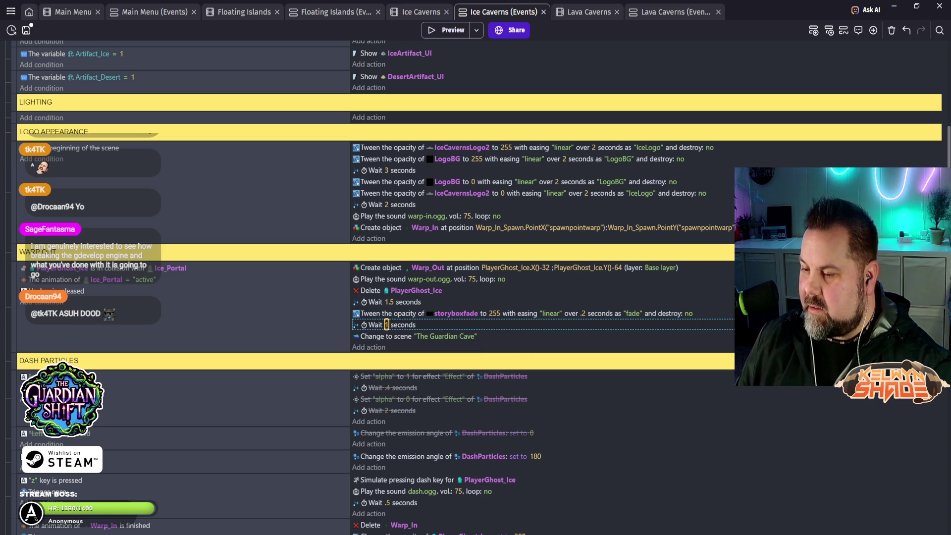
pyautogui.click(387, 324)
pyautogui.write('.5')
pyautogui.press('Return')
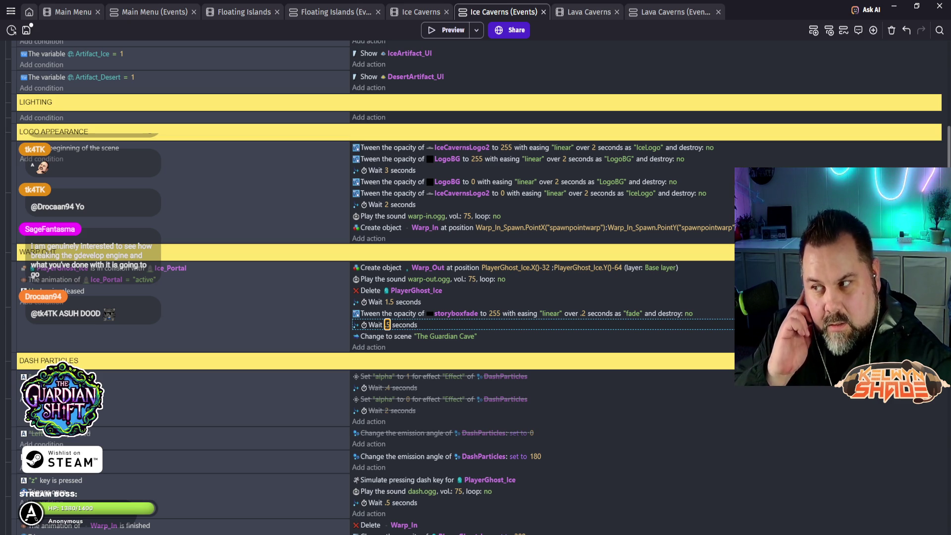
pyautogui.hotkey('ctrl', 's')
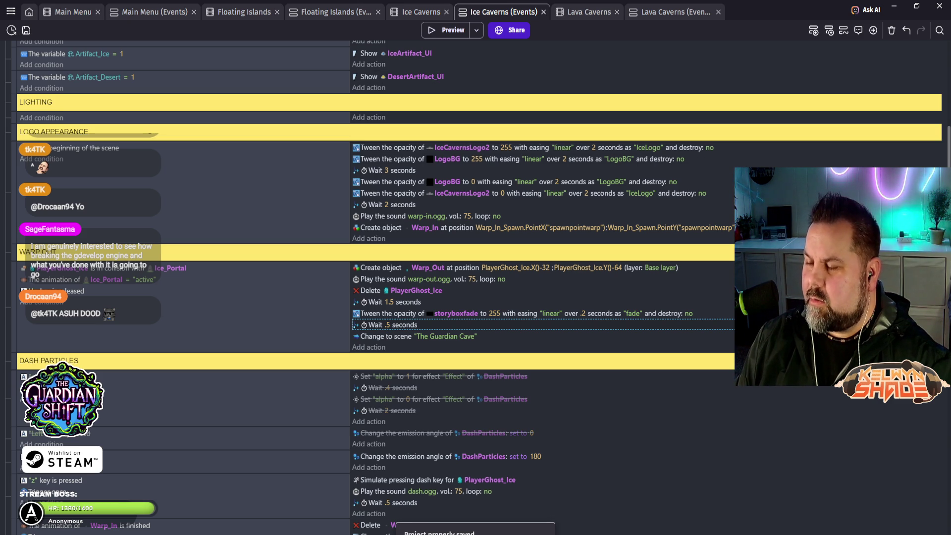
pyautogui.click(446, 29)
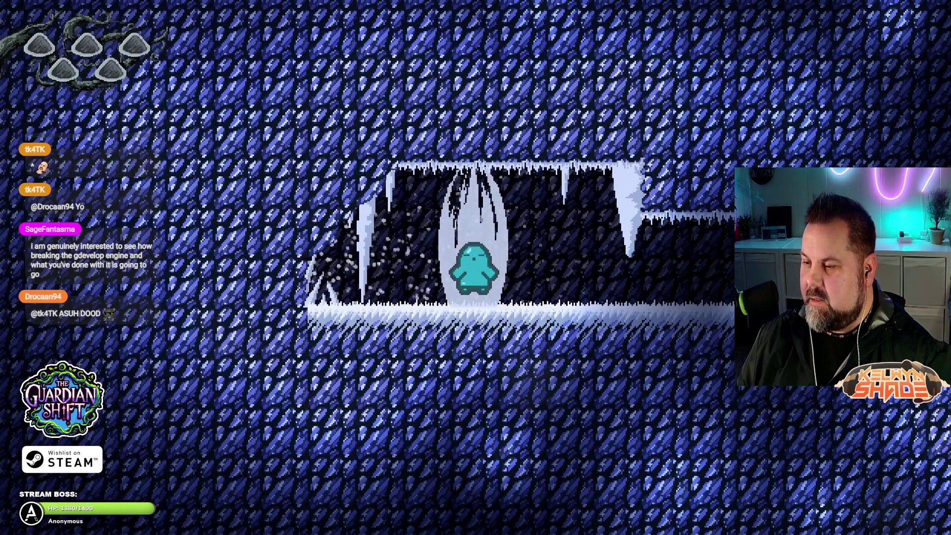
# - Walk the ghost right off the ledge, down the dark shaft, and past the spikes and icicles
pyautogui.press('Right')
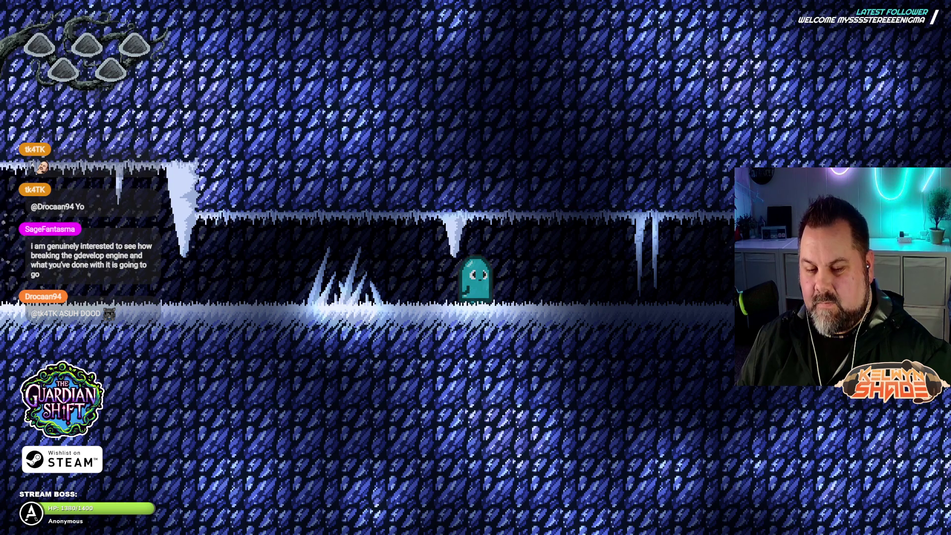
pyautogui.press('Right')
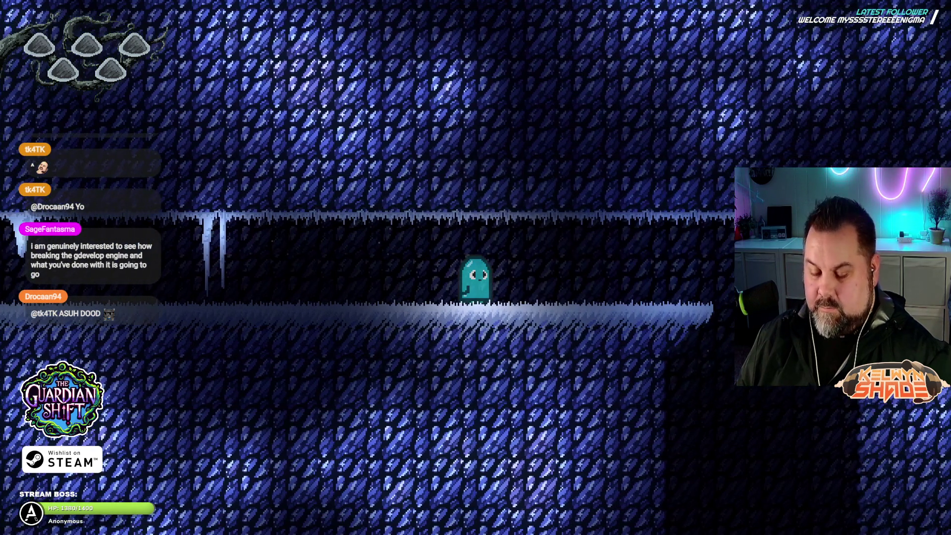
pyautogui.press('Right')
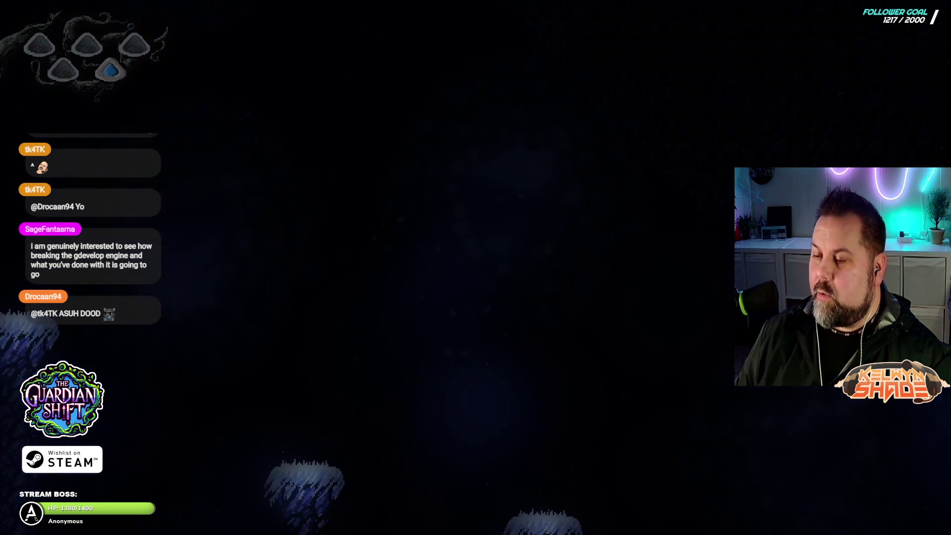
pyautogui.press('Right')
pyautogui.press('Right')
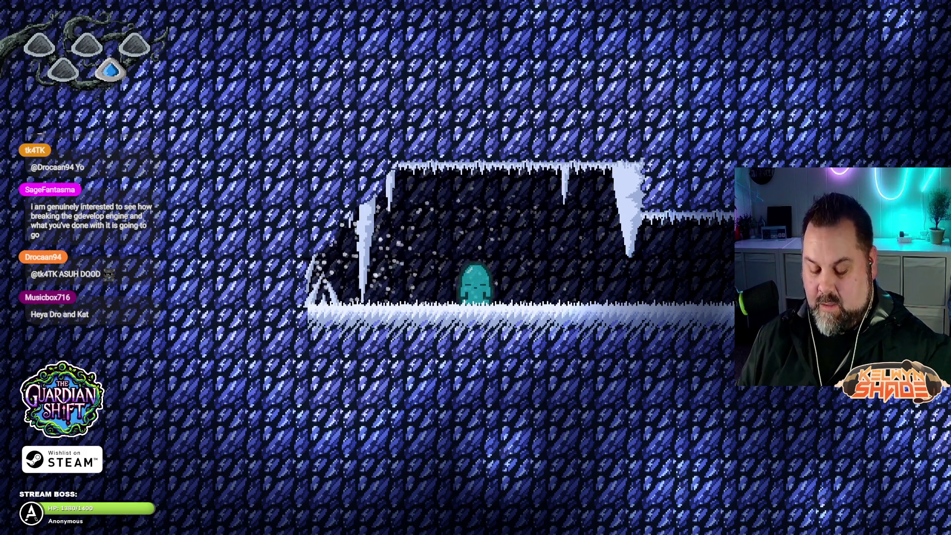
# - Walk the ghost right off the ice ledge into the shaft, retrying from spawn
pyautogui.press('Right')
pyautogui.press('Right')
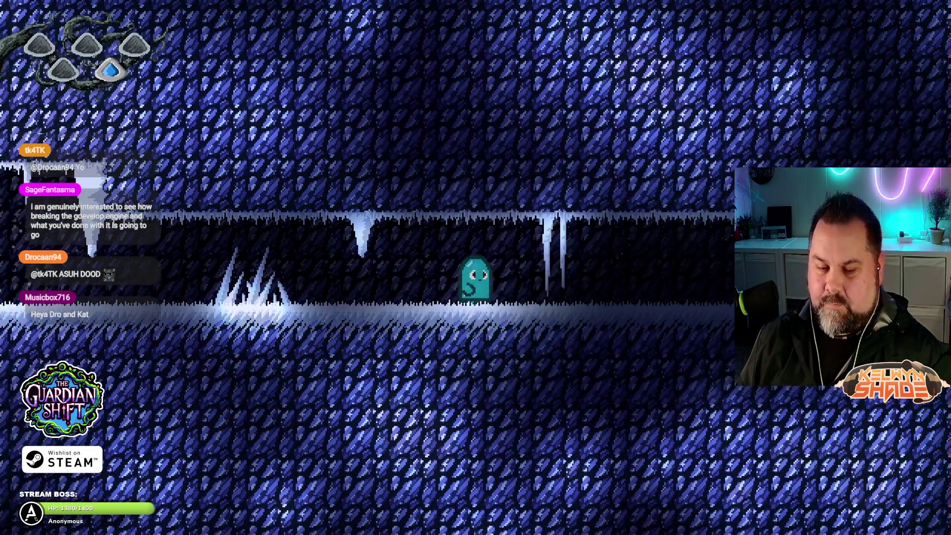
pyautogui.press('Right')
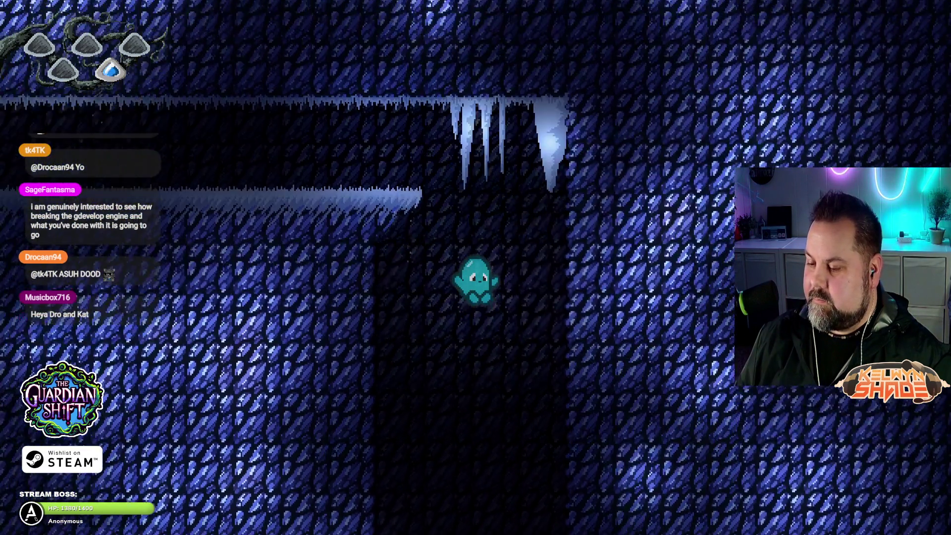
pyautogui.press('Right')
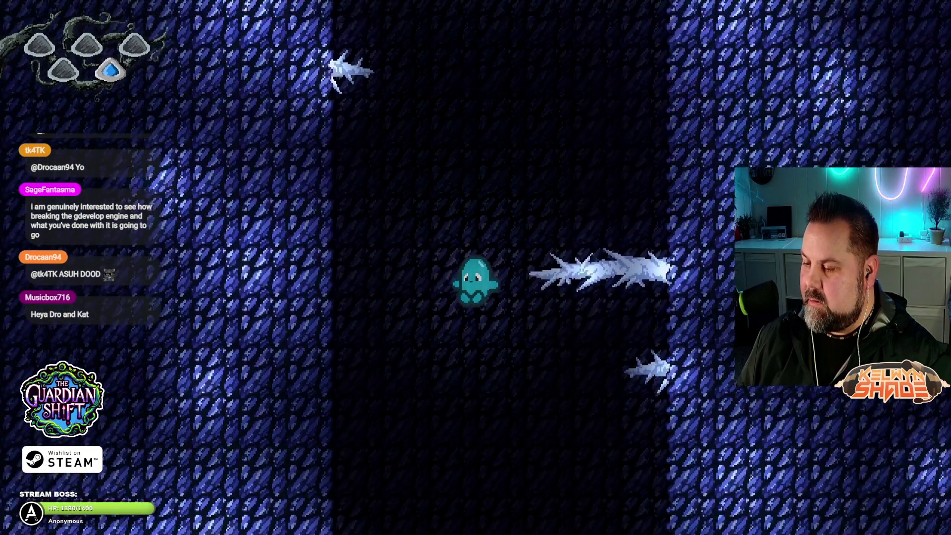
pyautogui.press('Left')
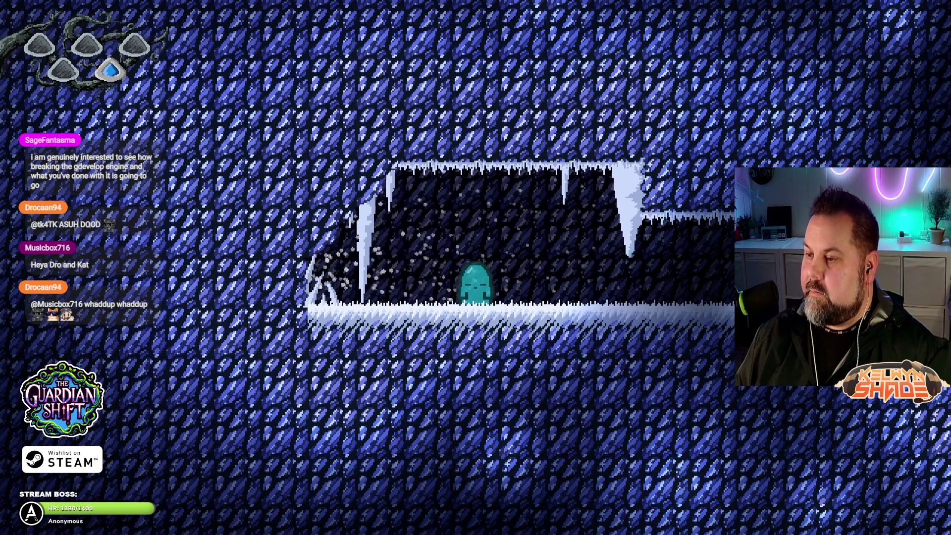
pyautogui.press('Right')
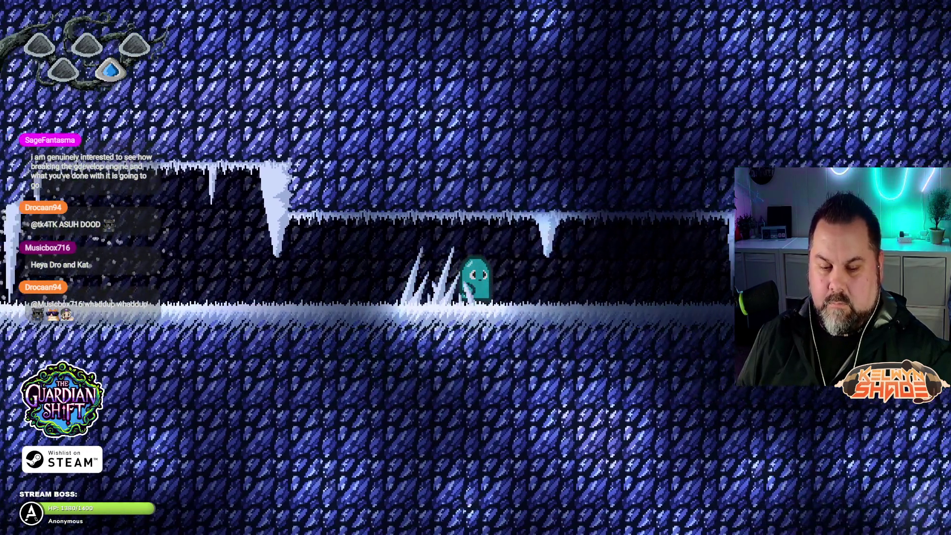
pyautogui.press('Right')
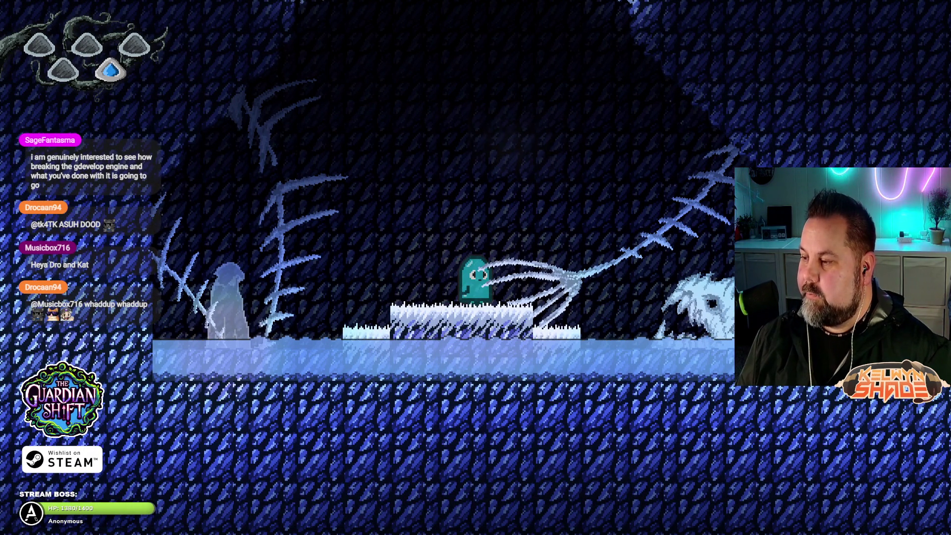
# - Pass through the rib-bone tunnel and hop across the floating ice platforms
pyautogui.press('Right')
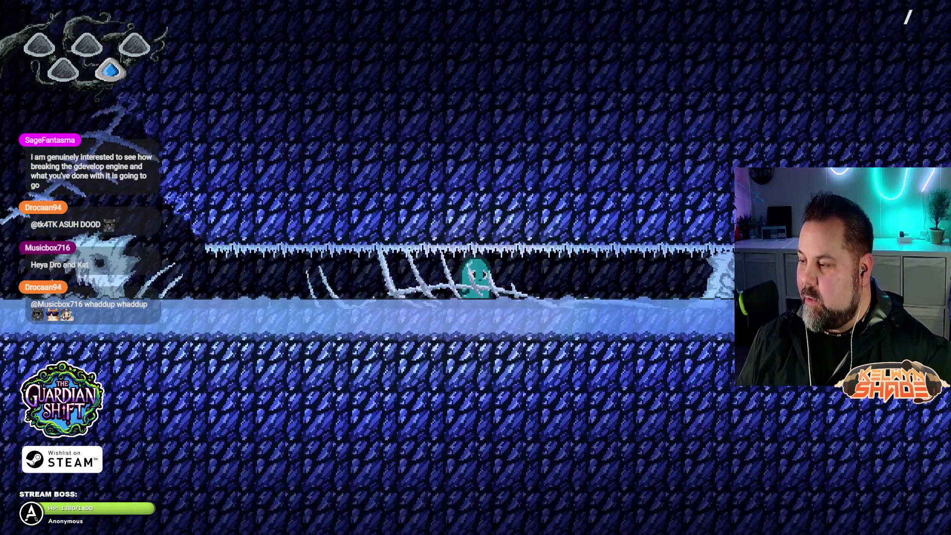
pyautogui.press('Right')
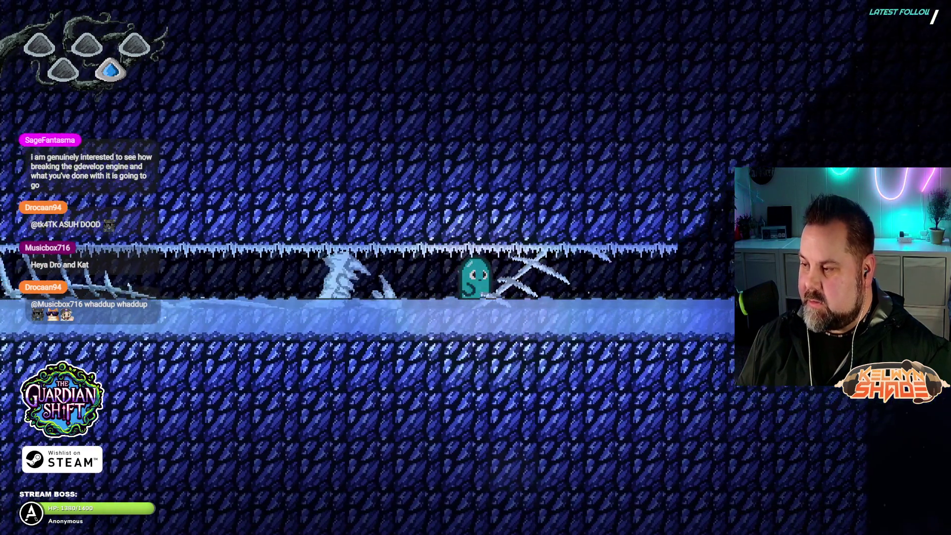
pyautogui.press('Right')
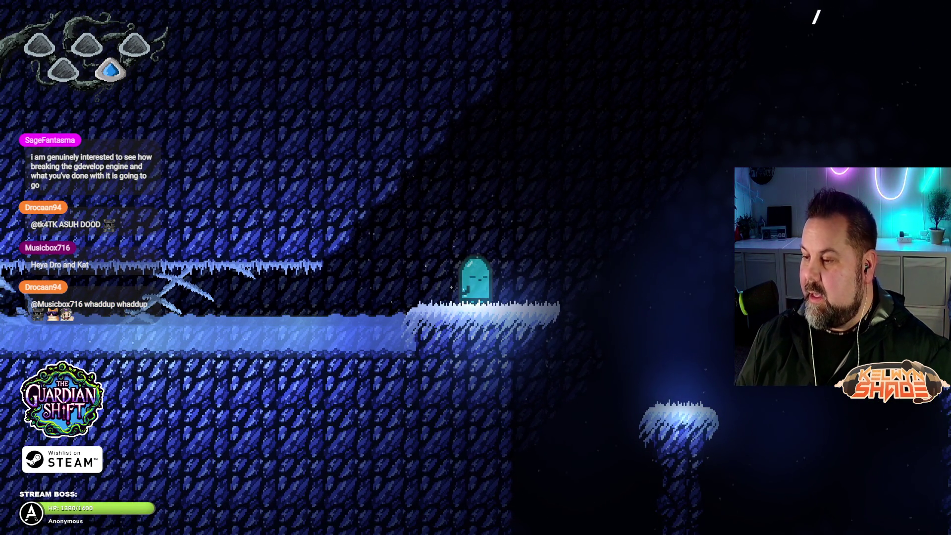
pyautogui.press('Right')
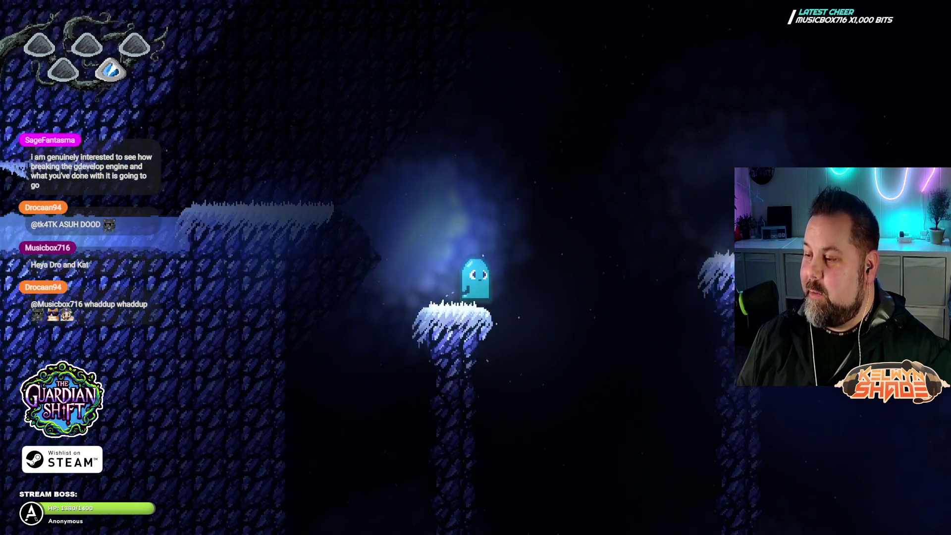
pyautogui.press('space')
pyautogui.press('Right')
pyautogui.press('space')
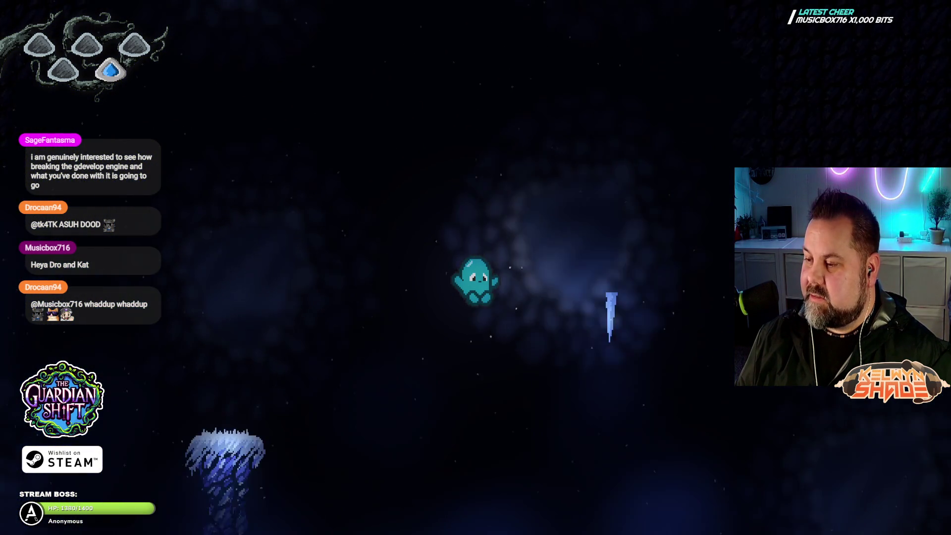
pyautogui.press('space')
pyautogui.press('space')
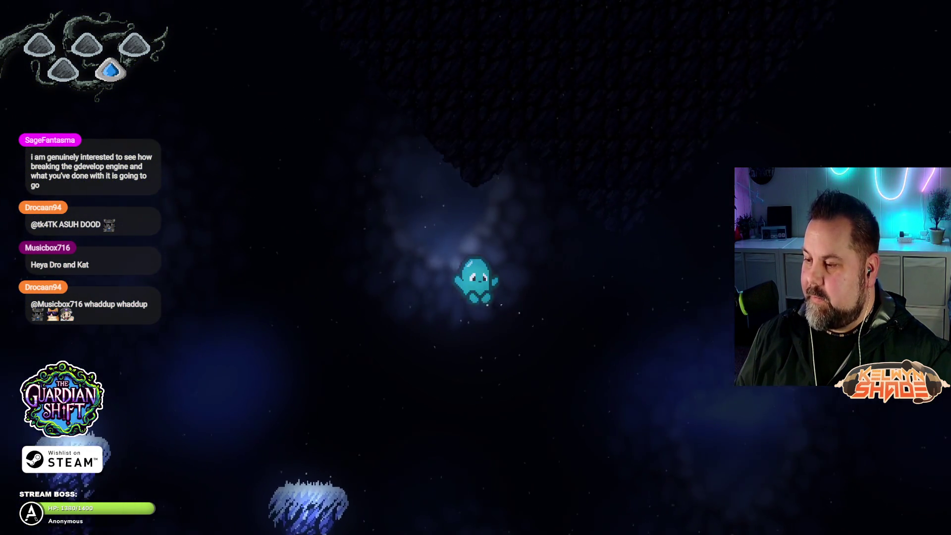
pyautogui.press('Right')
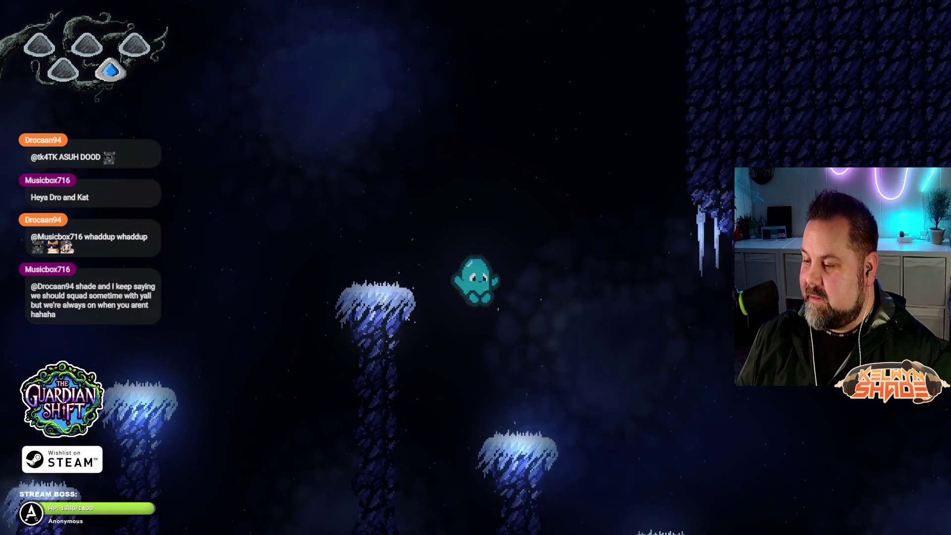
pyautogui.press('Right')
pyautogui.press('space')
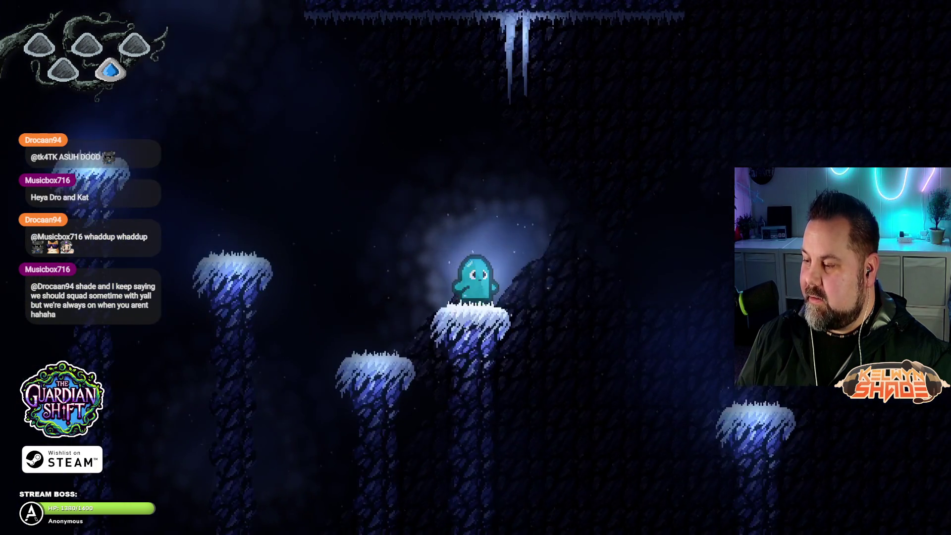
pyautogui.press('Right')
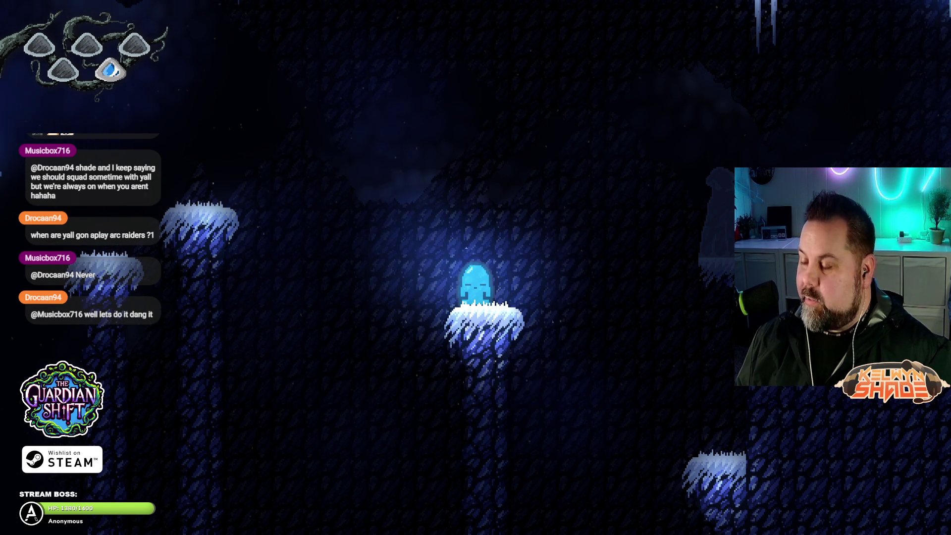
# - Descend the ice steps, rotate the level with E and Q, and enter the glowing shrine
pyautogui.press('Right')
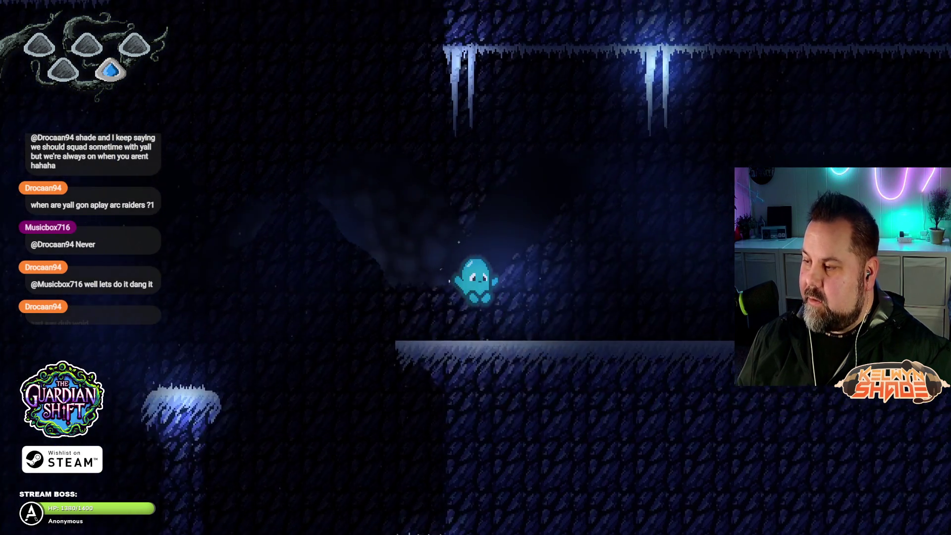
pyautogui.press('Left')
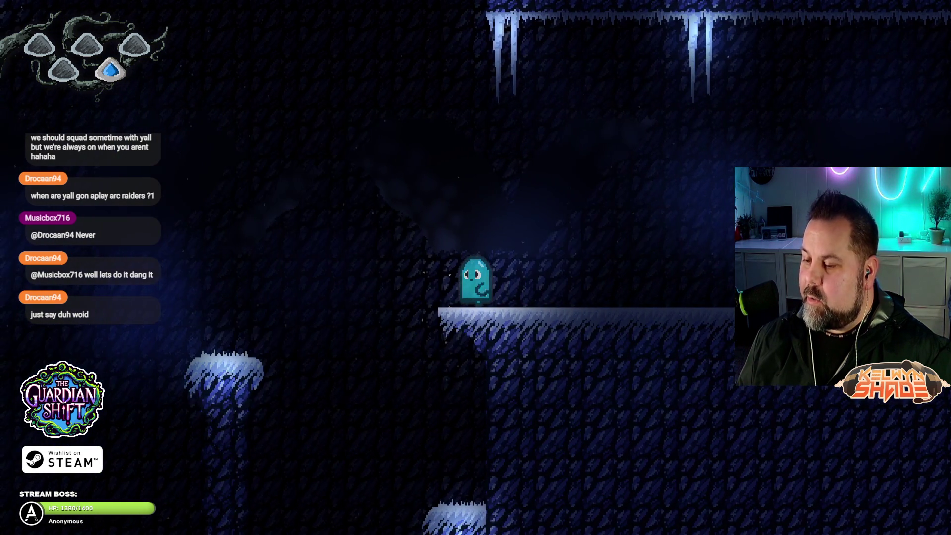
pyautogui.press('Left')
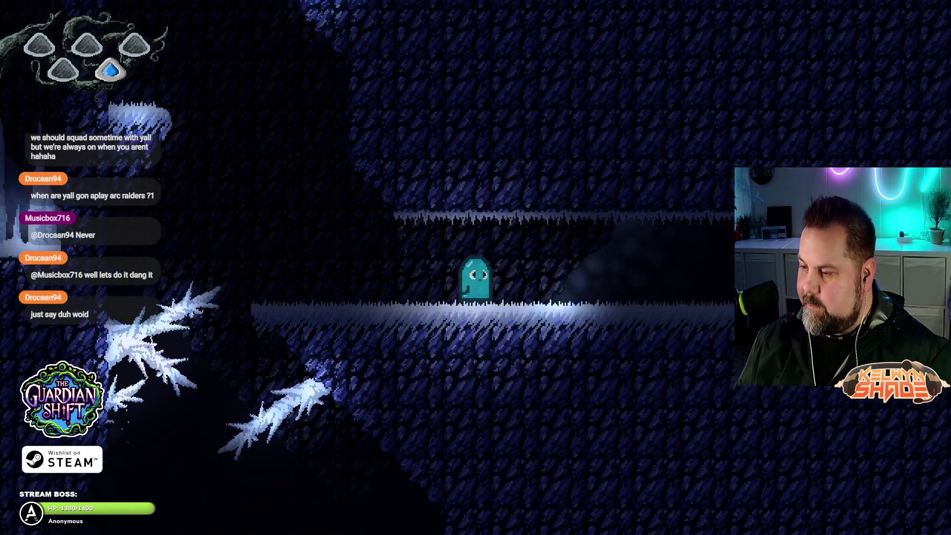
pyautogui.press('Right')
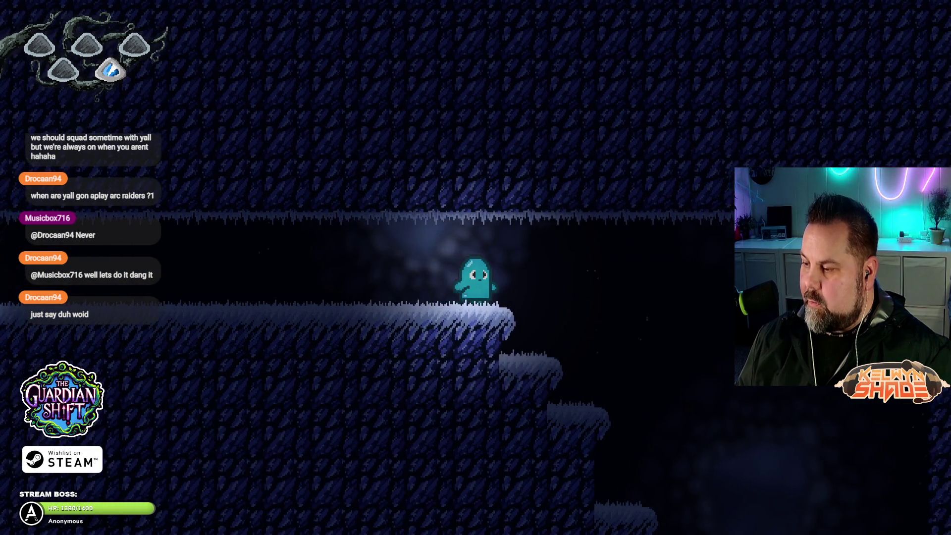
pyautogui.press('space')
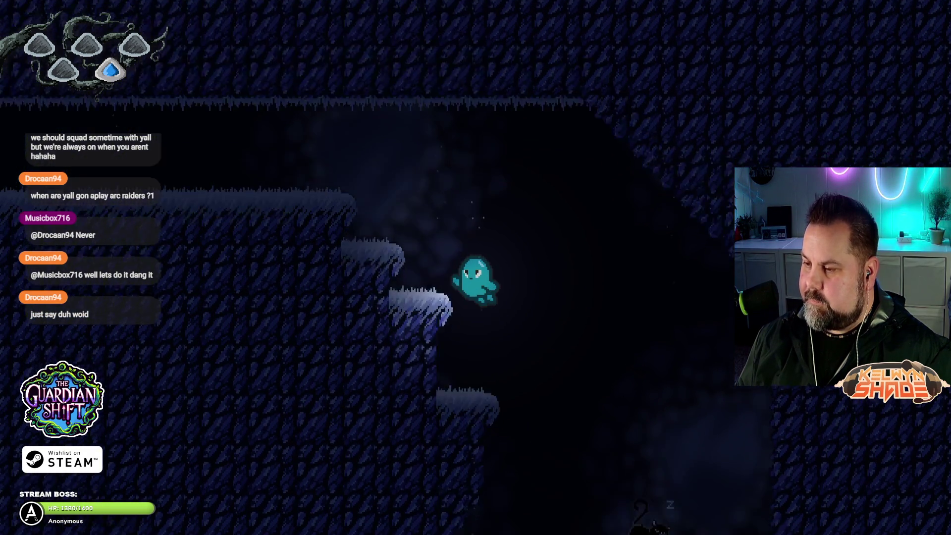
pyautogui.press('e')
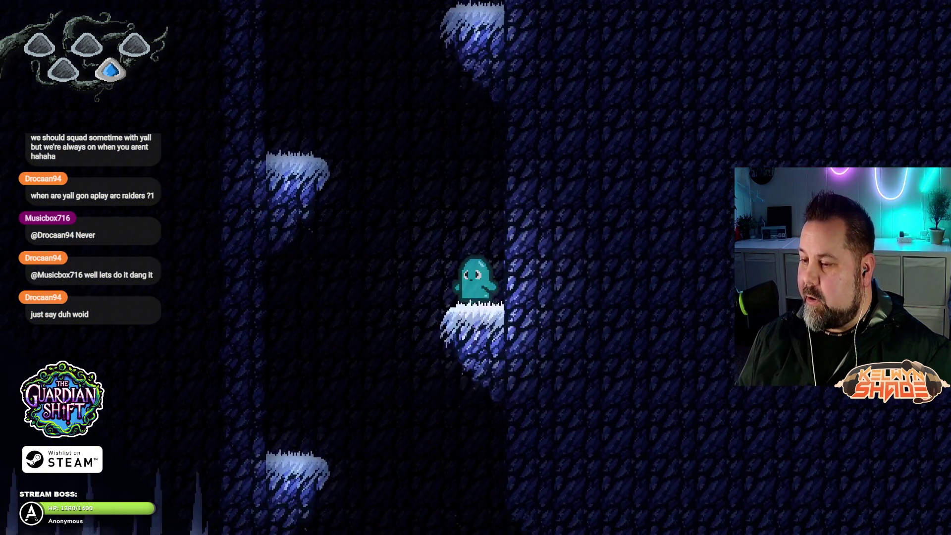
pyautogui.press('q')
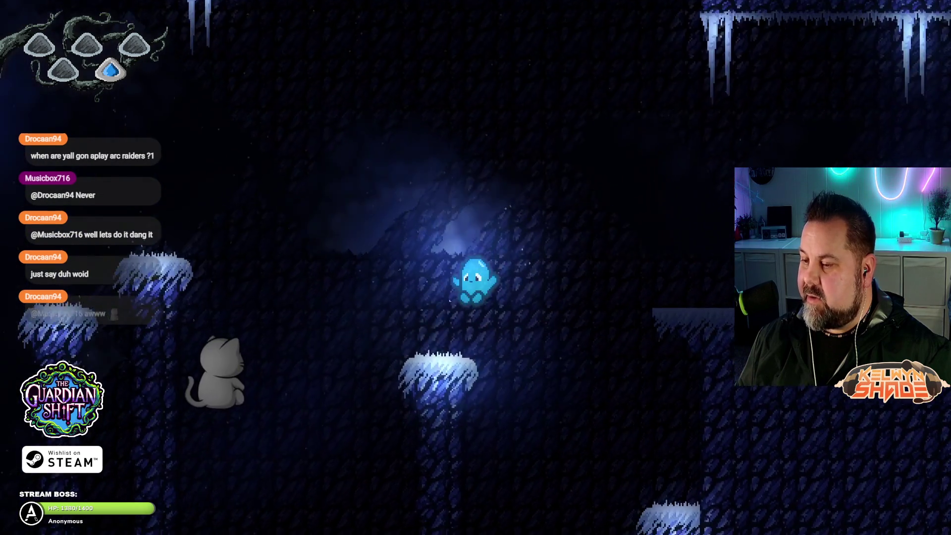
pyautogui.press('e')
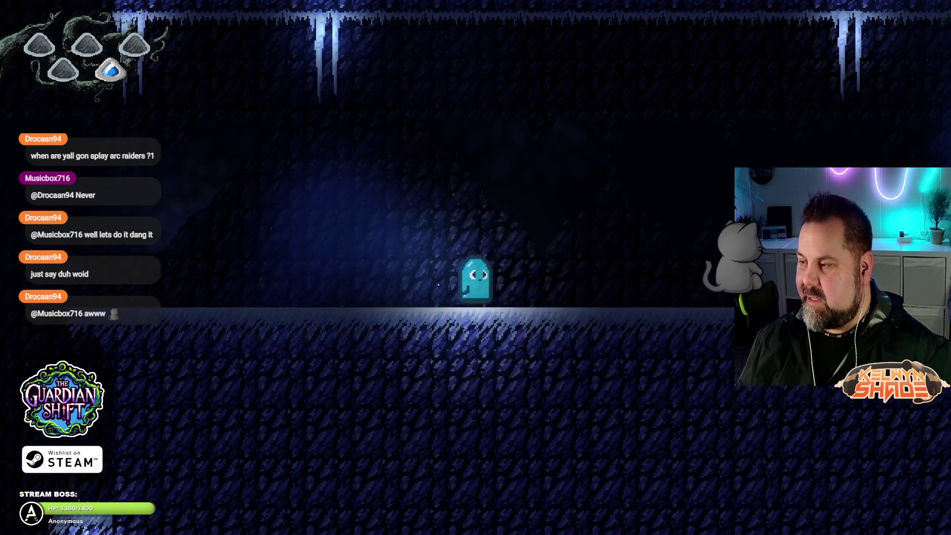
pyautogui.press('space')
pyautogui.press('d')
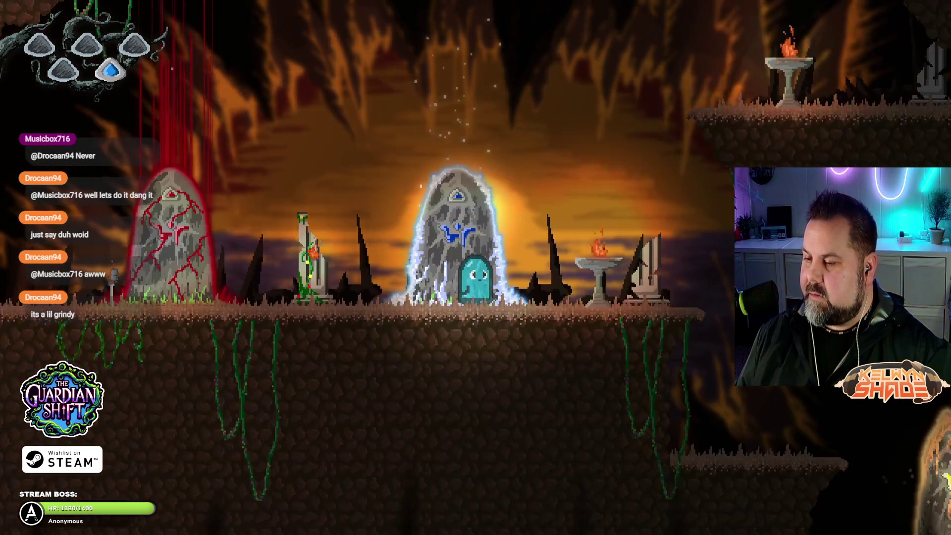
# - Walk through the Guardian Cave past the red and blue shrines, dropping toward the orange shrine
pyautogui.press('Left')
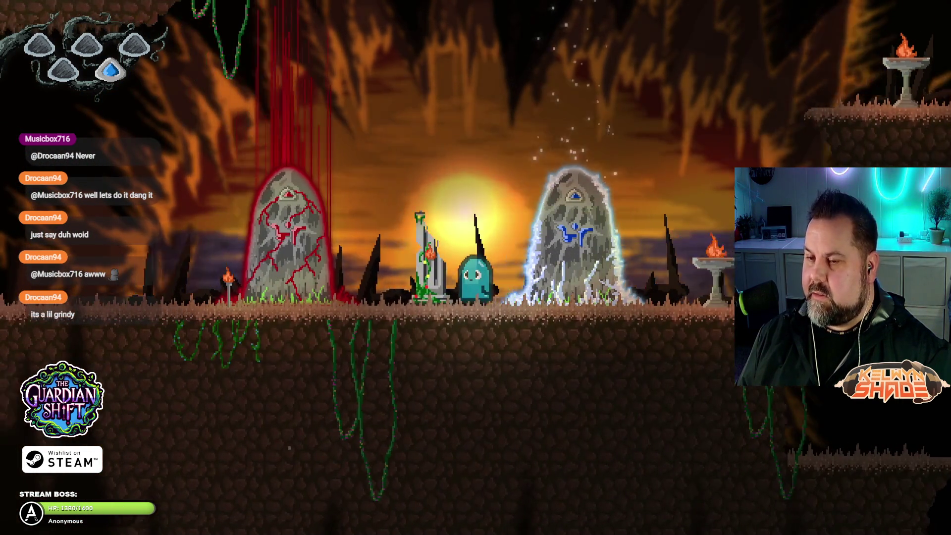
pyautogui.press('Left')
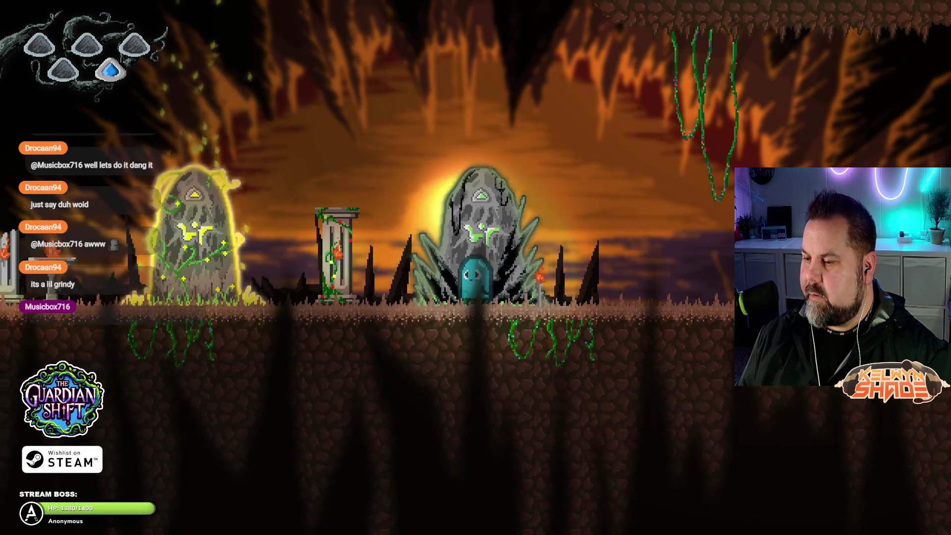
pyautogui.press('Right')
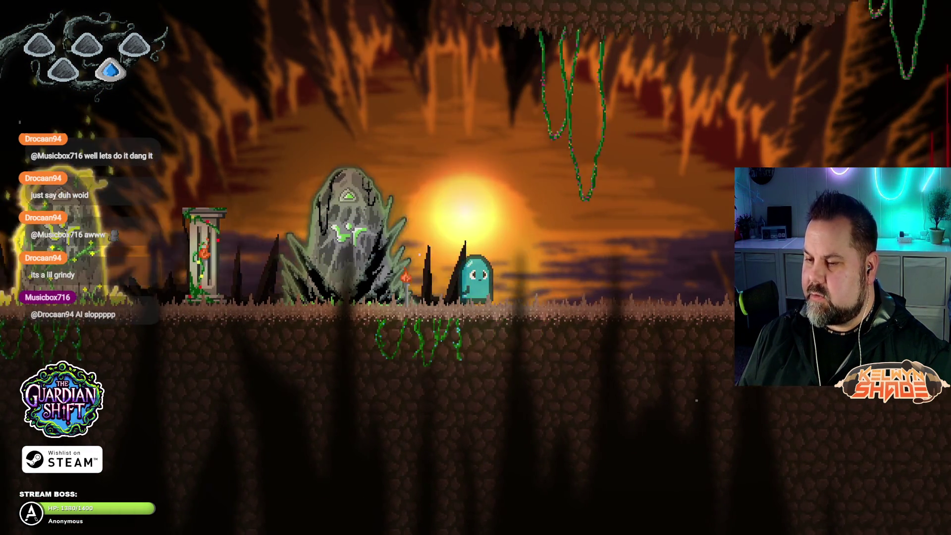
pyautogui.press('Right')
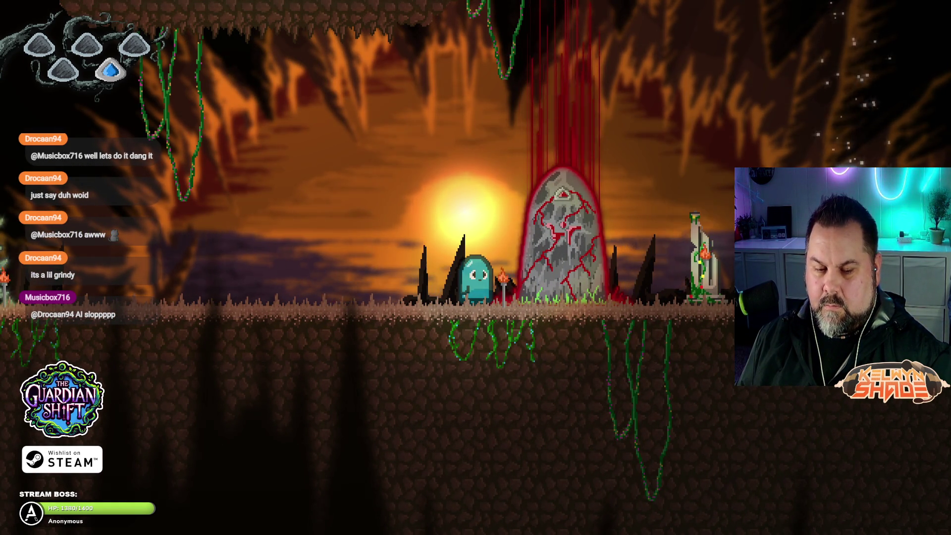
pyautogui.press('Right')
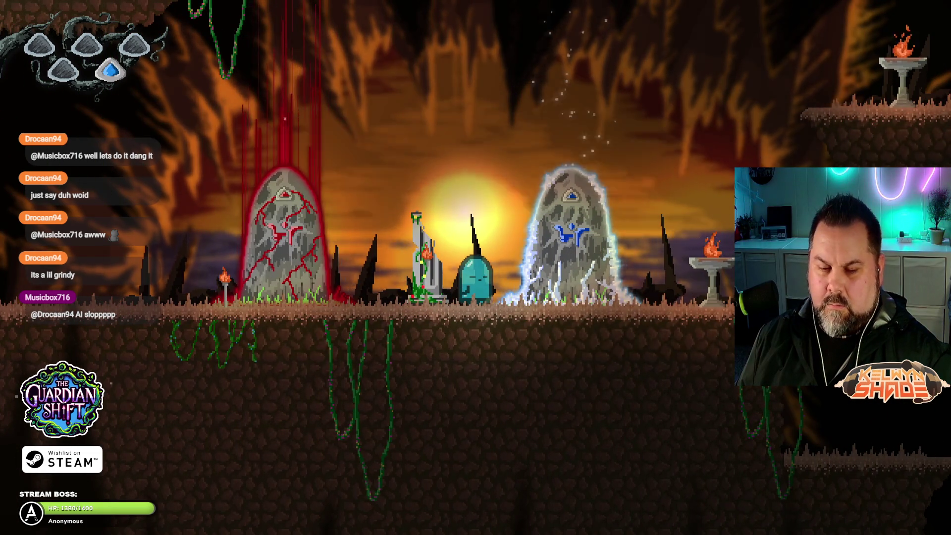
pyautogui.press('Right')
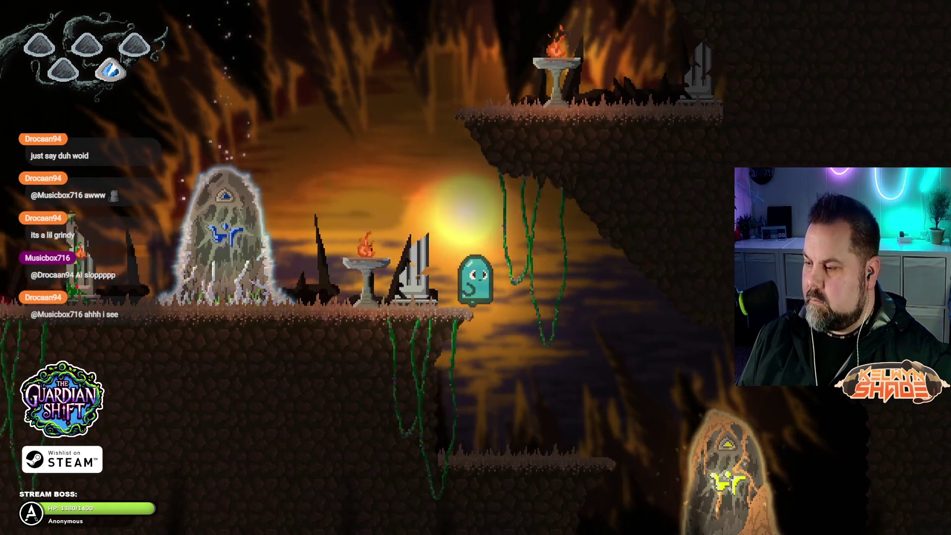
pyautogui.press('Right')
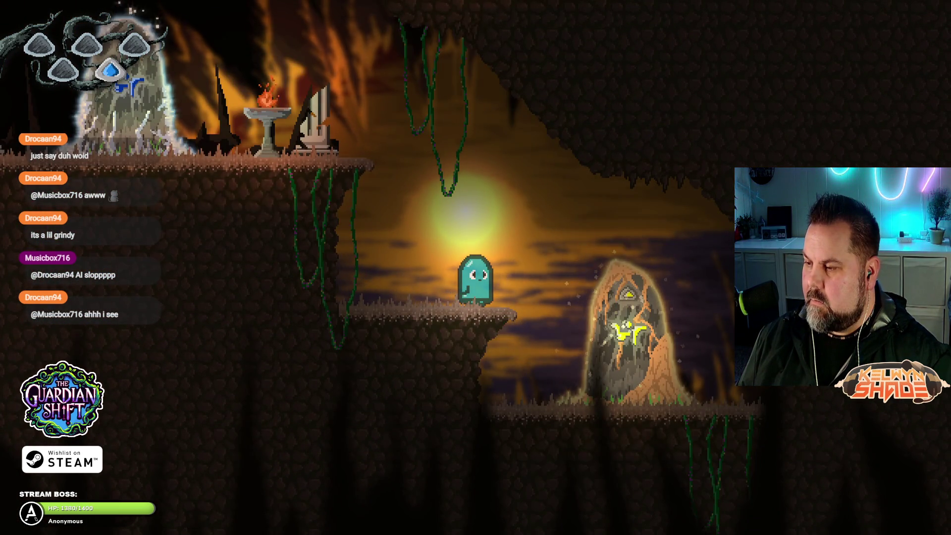
pyautogui.press('Right')
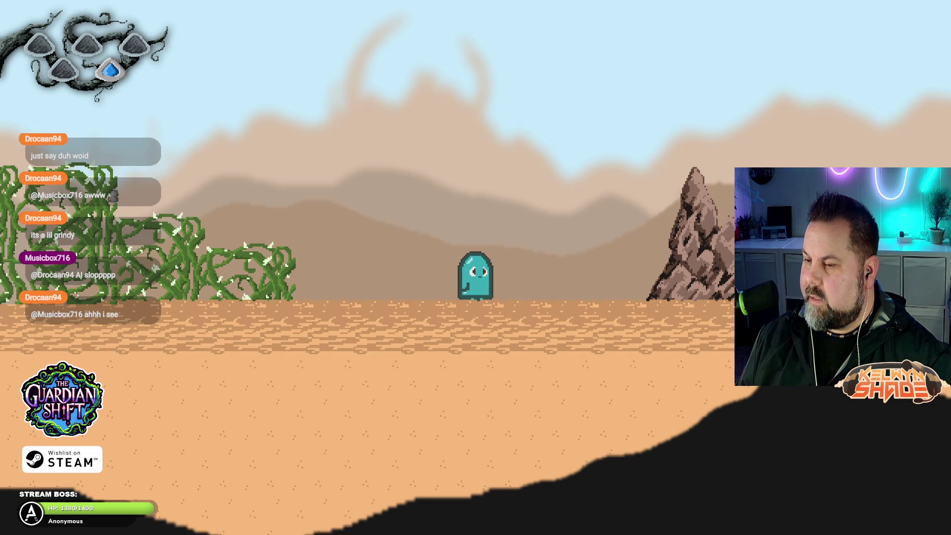
# - Move right through the desert and jump aboard the spiked rocket cart
pyautogui.press('Right')
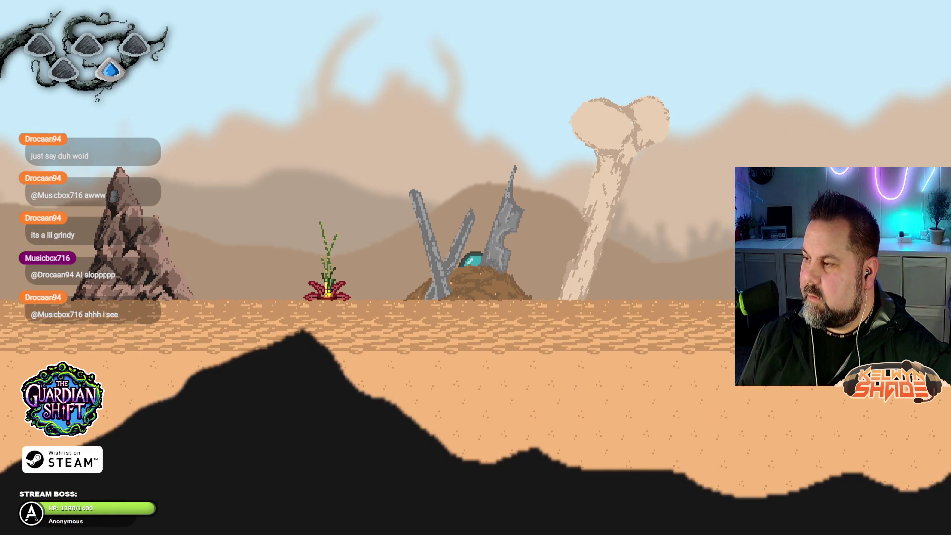
pyautogui.press('Right')
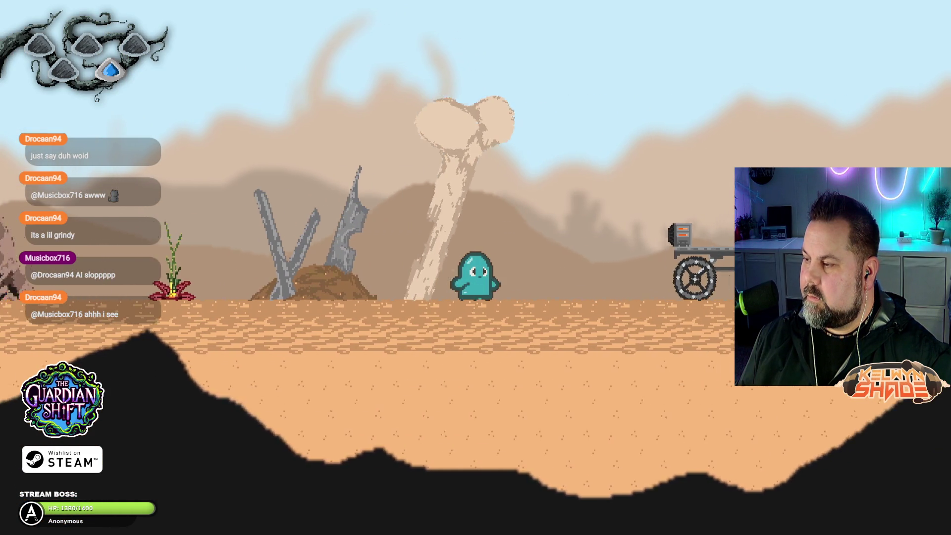
pyautogui.press('space')
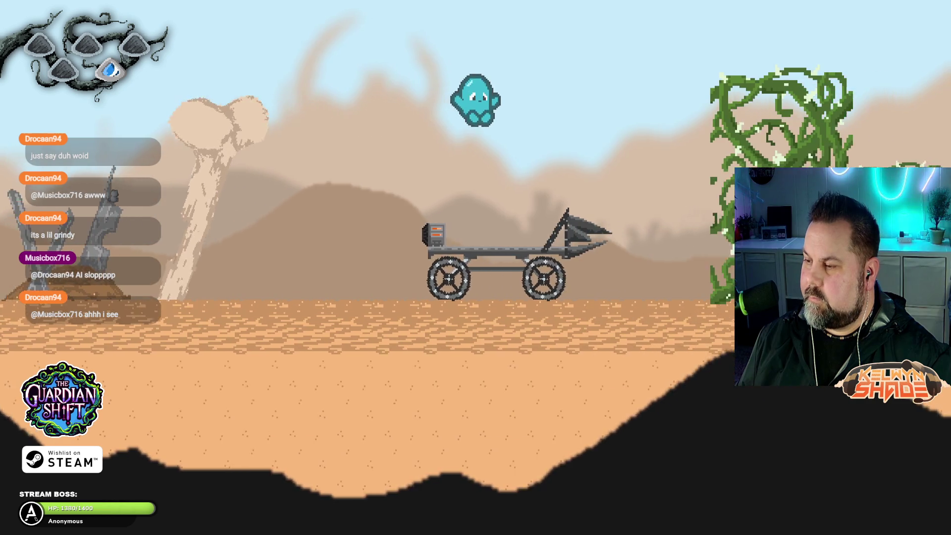
pyautogui.press('Left')
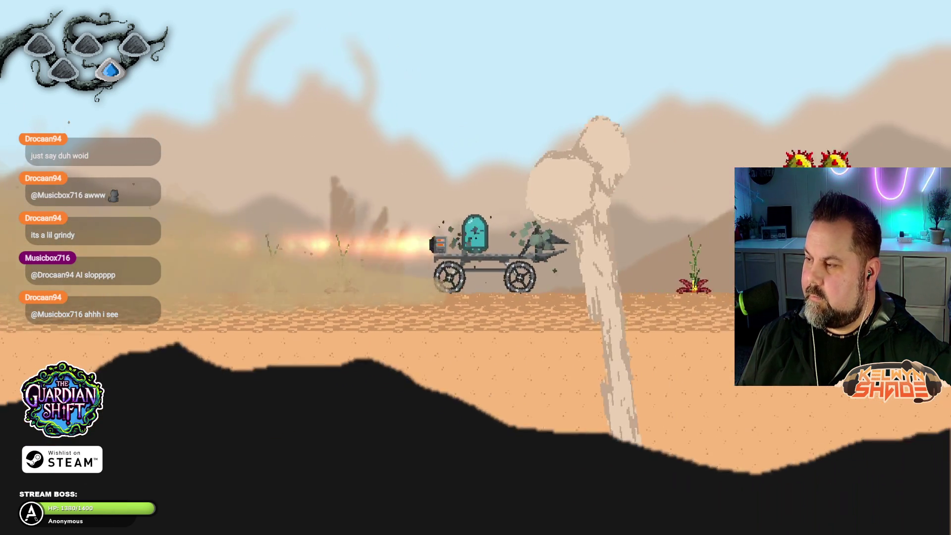
# - Jump the cart over the spiked-ball columns and leap off to grab the yellow gem
pyautogui.press('space')
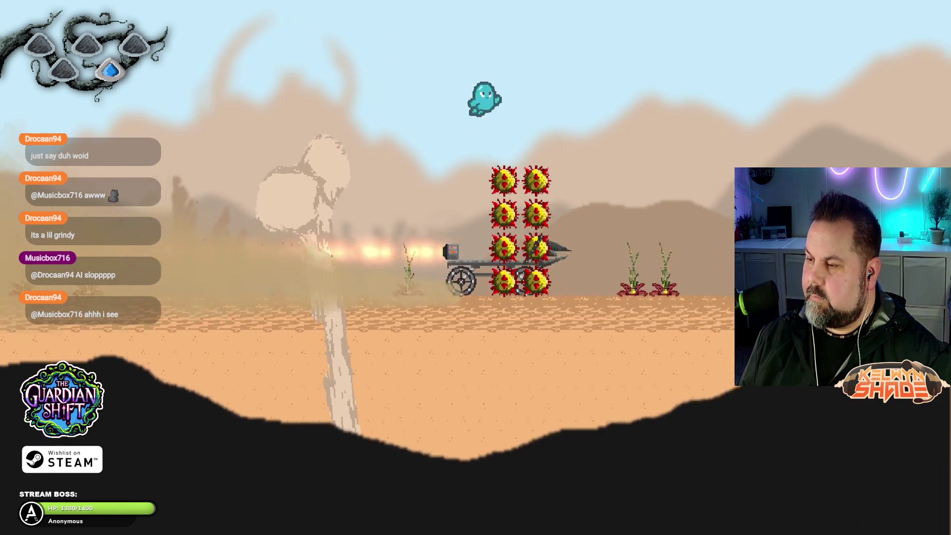
pyautogui.press('space')
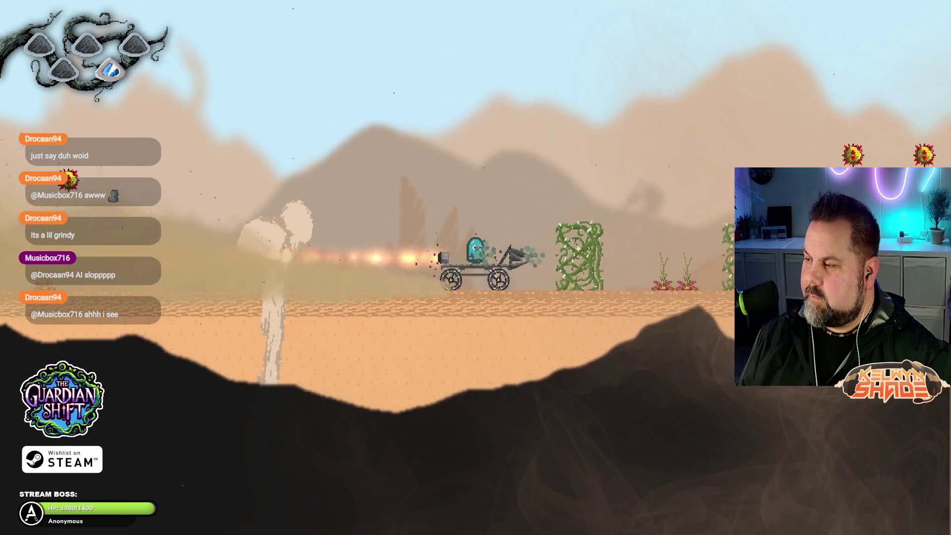
pyautogui.press('space')
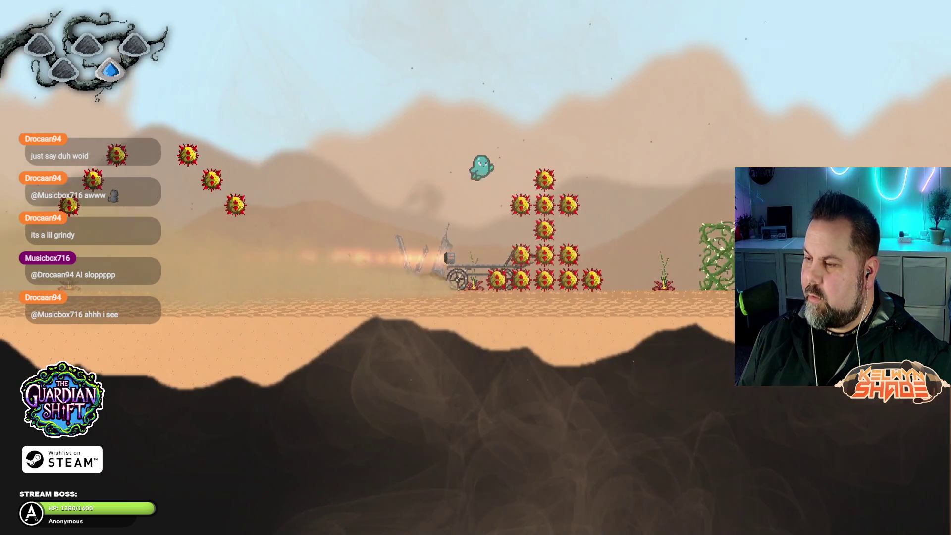
pyautogui.press('space')
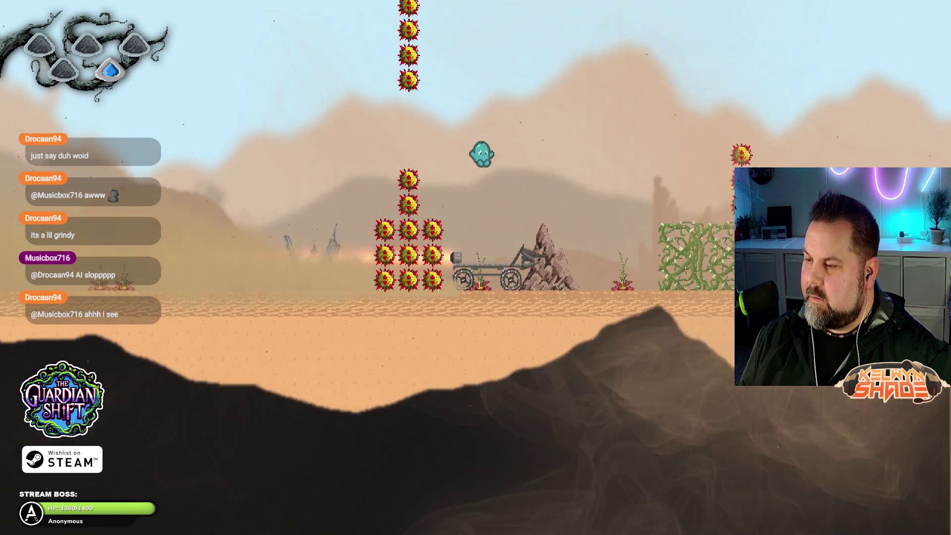
pyautogui.press('space')
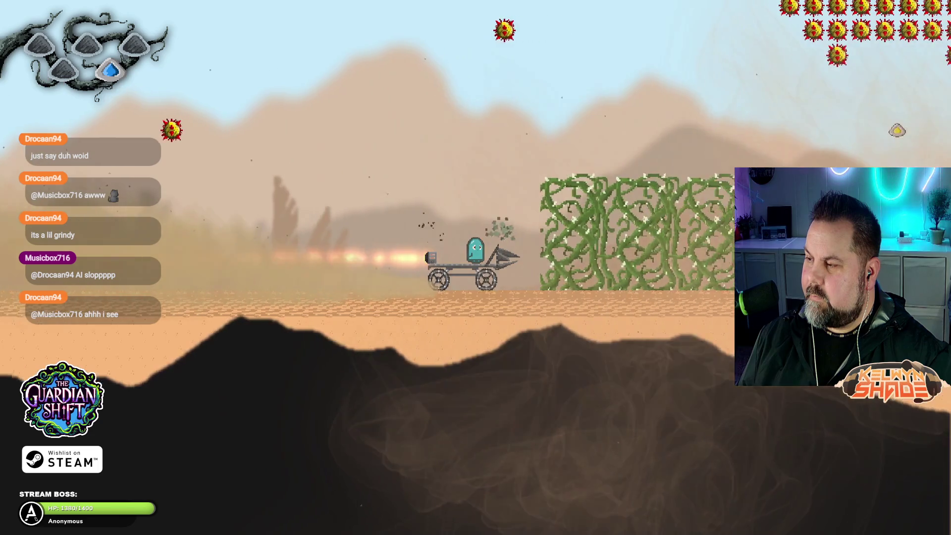
pyautogui.press('space')
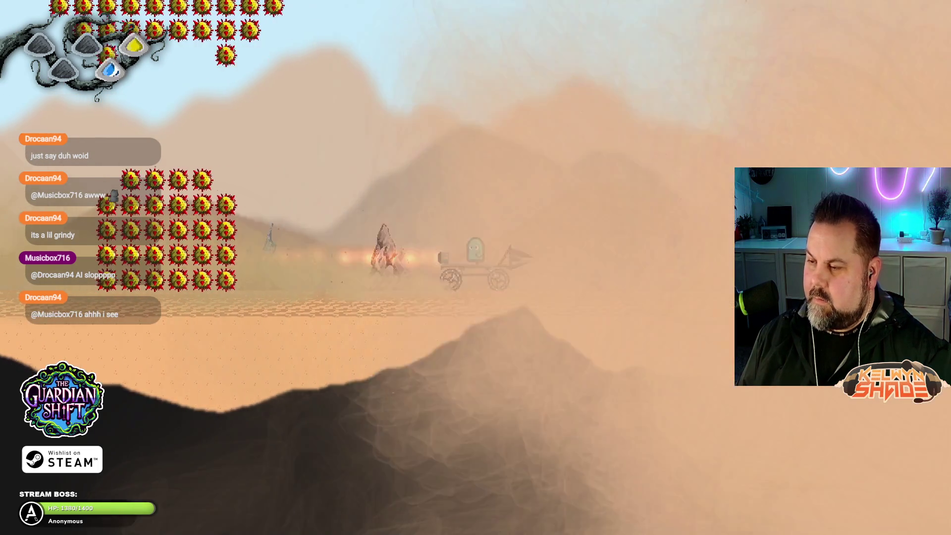
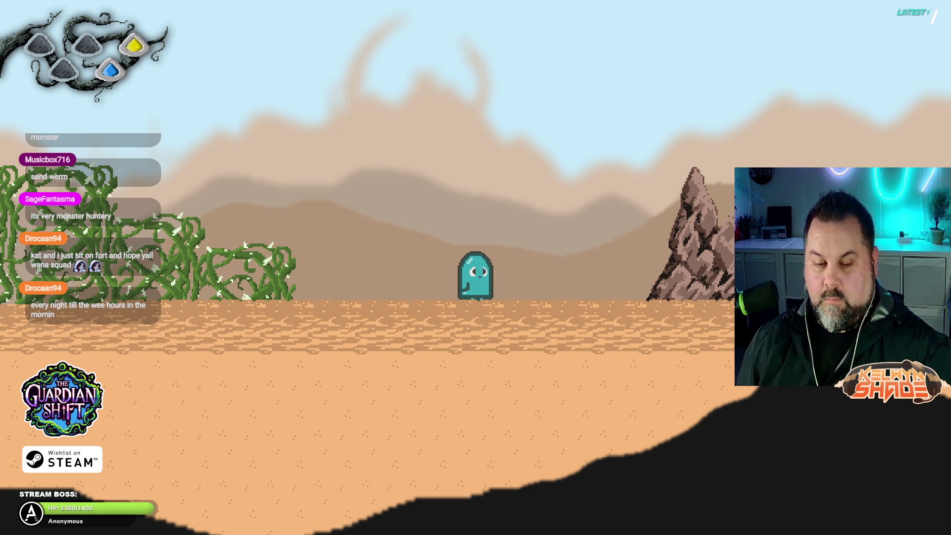
# - Walk the ghost back and forth along the desert level to line up with the cart
pyautogui.press('Right')
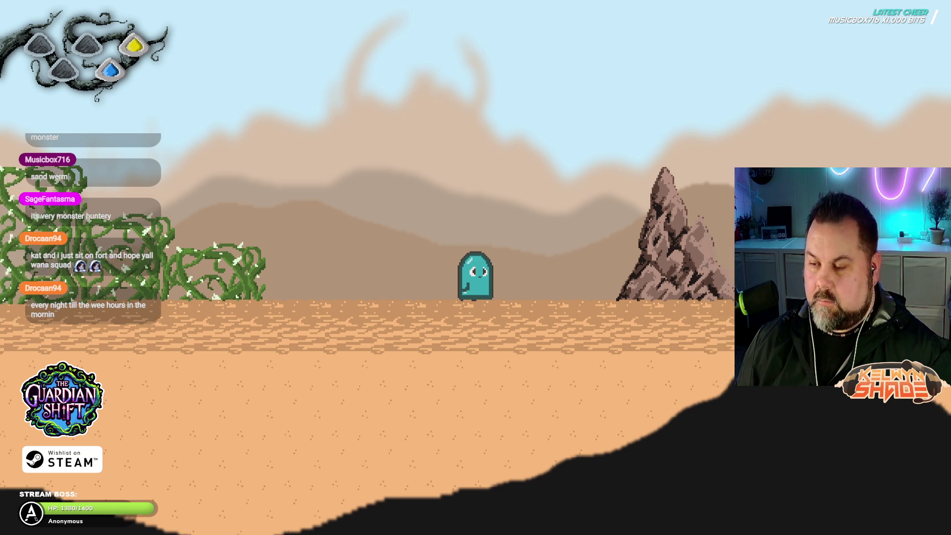
pyautogui.press('Left')
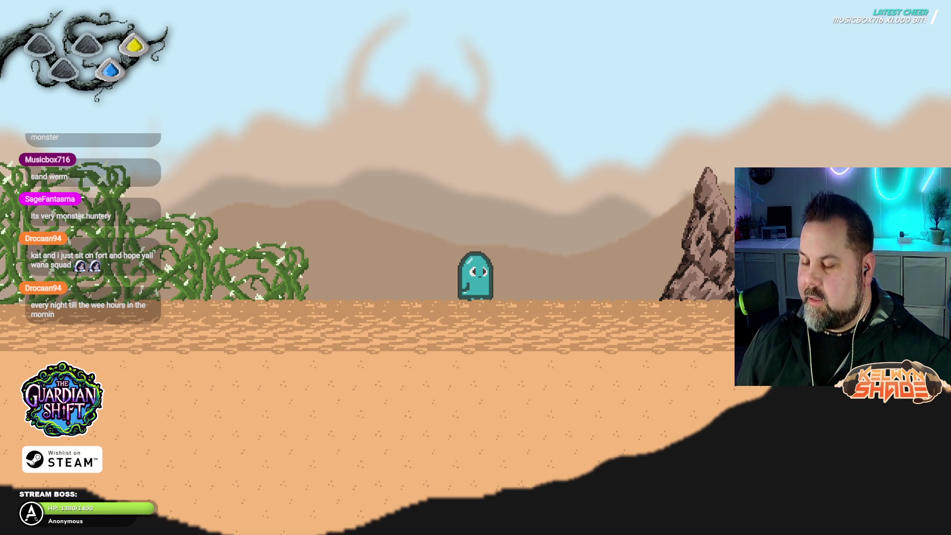
pyautogui.press('Left')
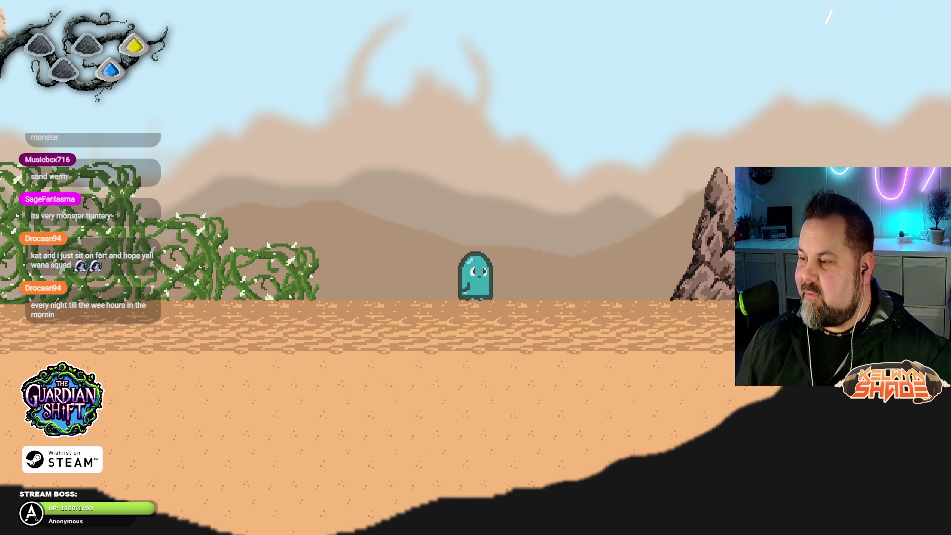
pyautogui.press('Right')
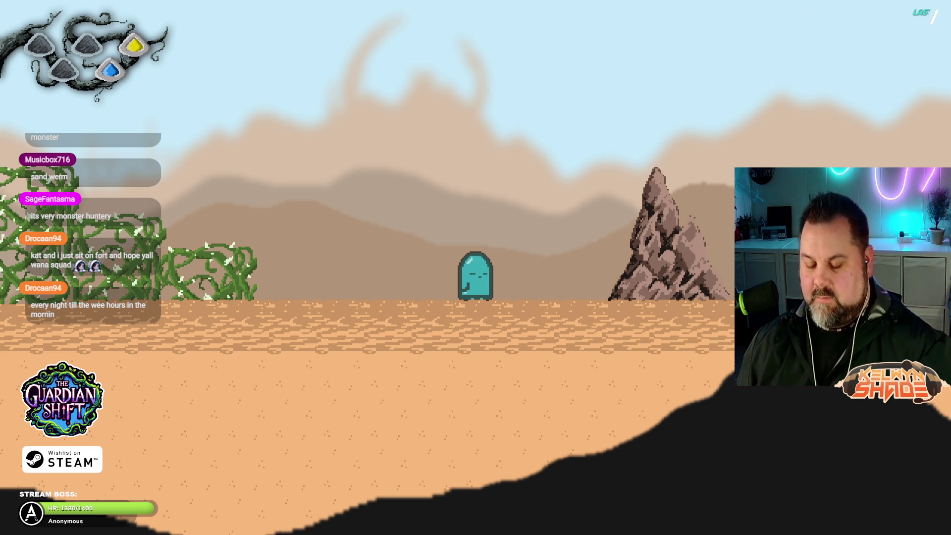
pyautogui.press('Right')
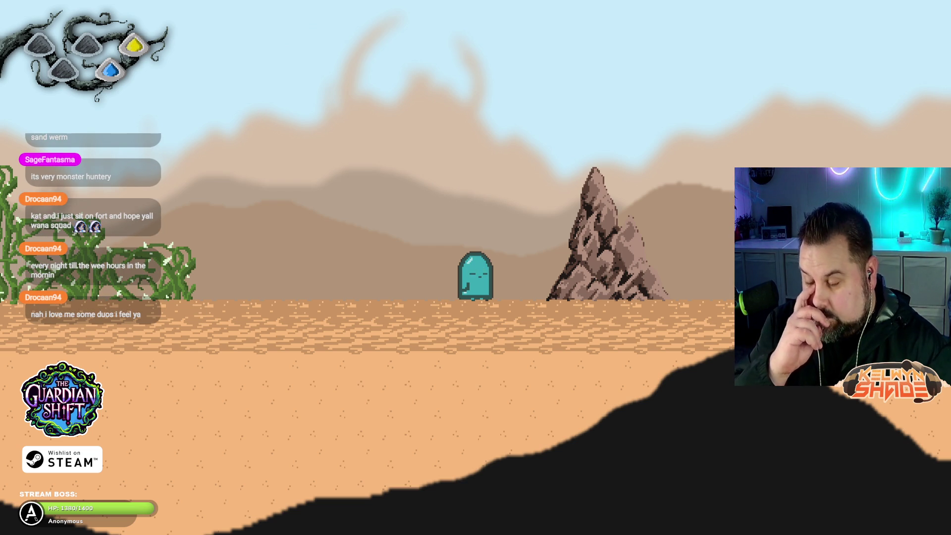
pyautogui.press('Left')
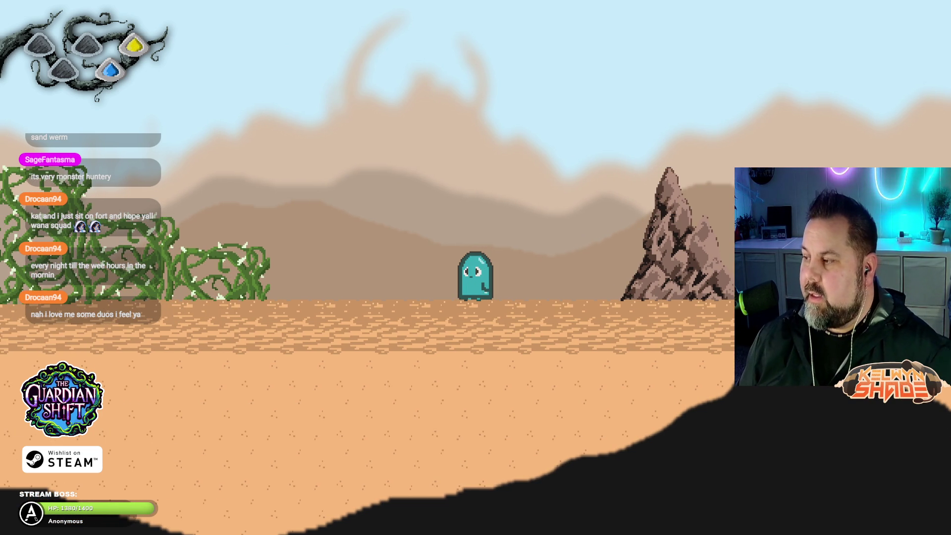
# - Jump onto the drill cart and keep jumping as it smashes vine walls past enemy clusters
pyautogui.press('Right')
pyautogui.press('space')
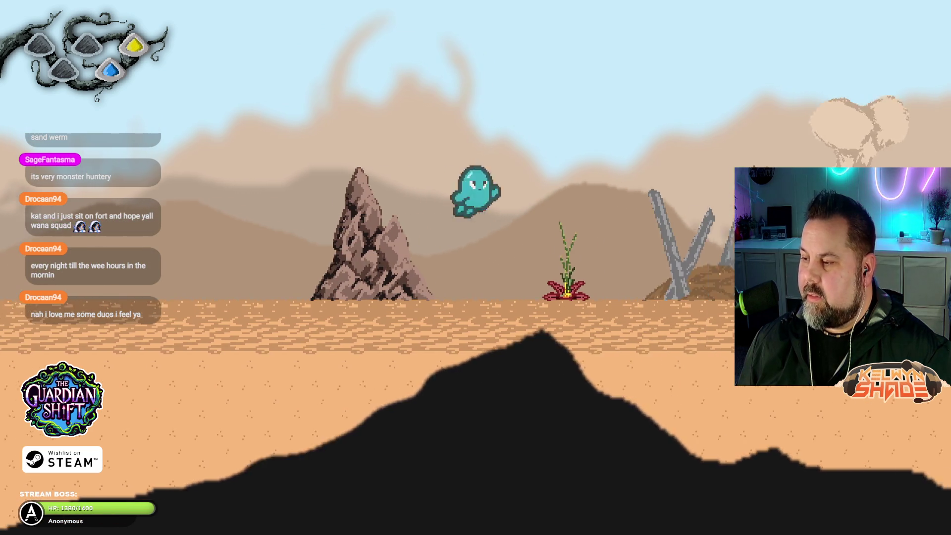
pyautogui.press('space')
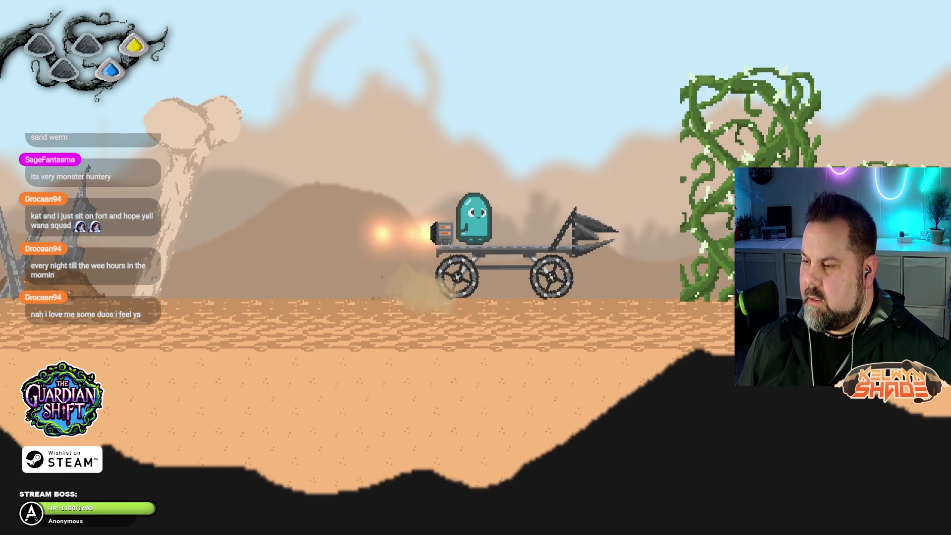
pyautogui.press('space')
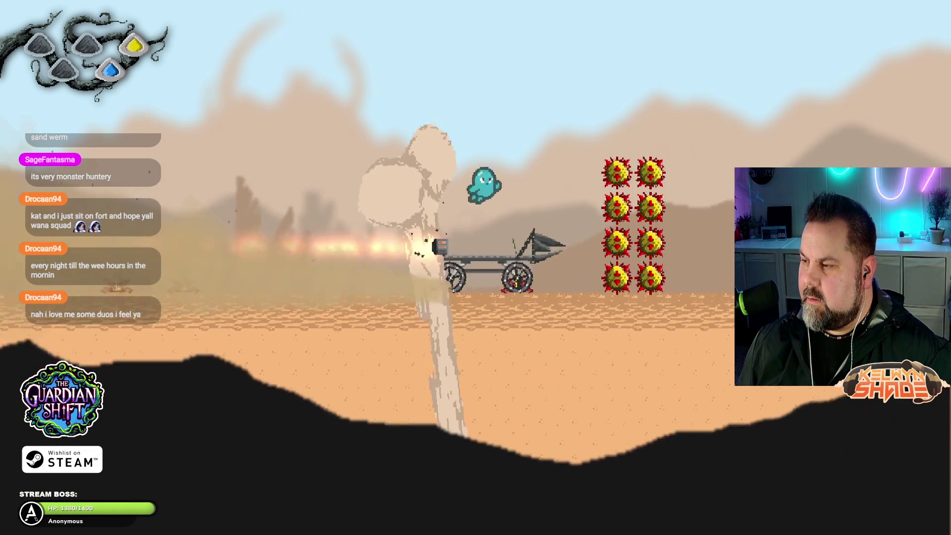
pyautogui.press('space')
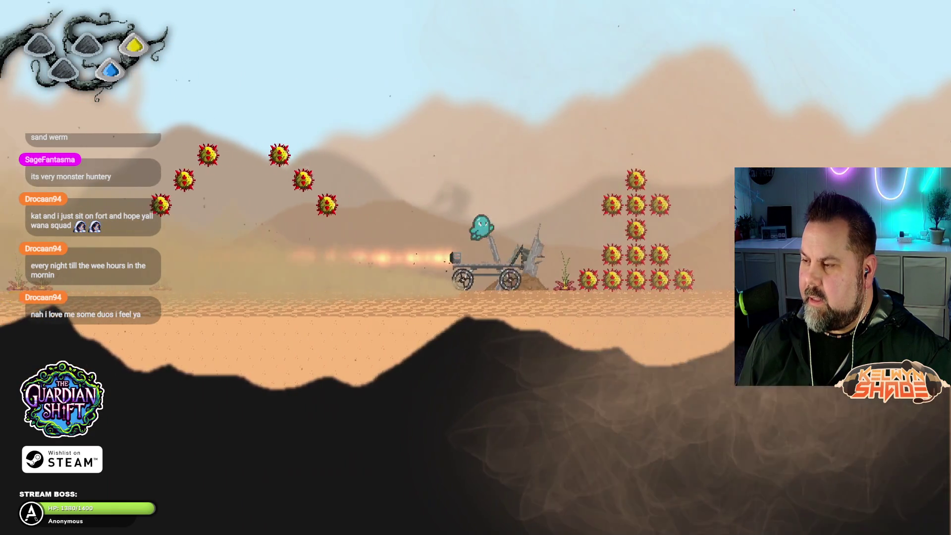
pyautogui.press('space')
pyautogui.press('space')
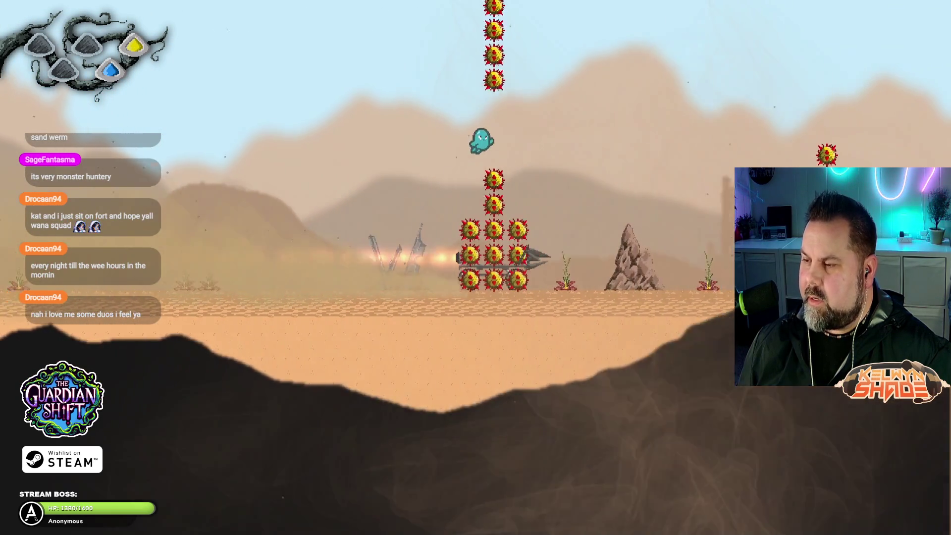
pyautogui.press('space')
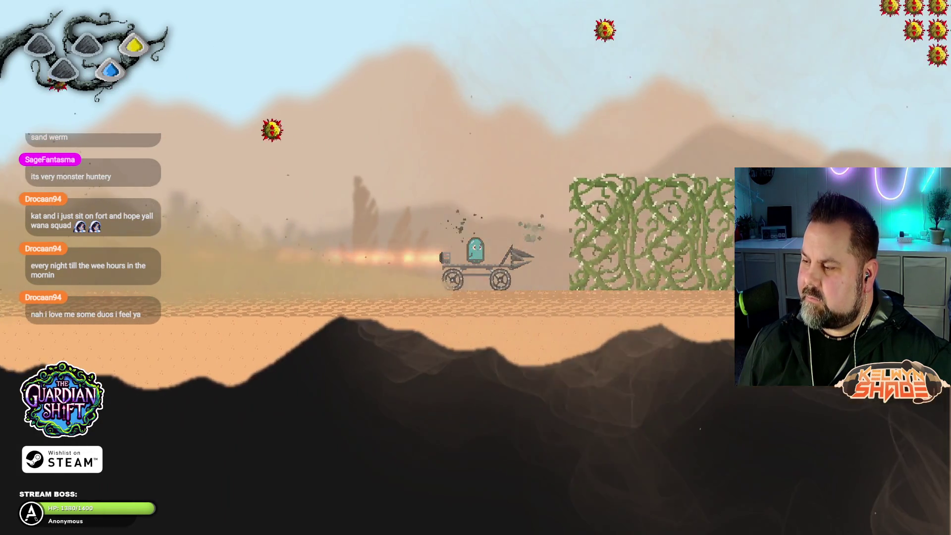
pyautogui.press('space')
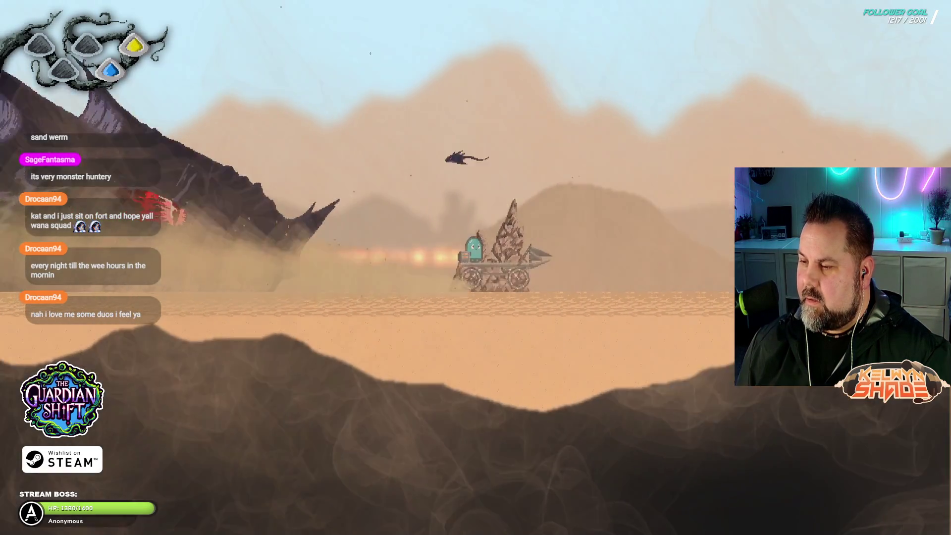
# - Jump off the cart three times to evade the closing sand worm
pyautogui.press('space')
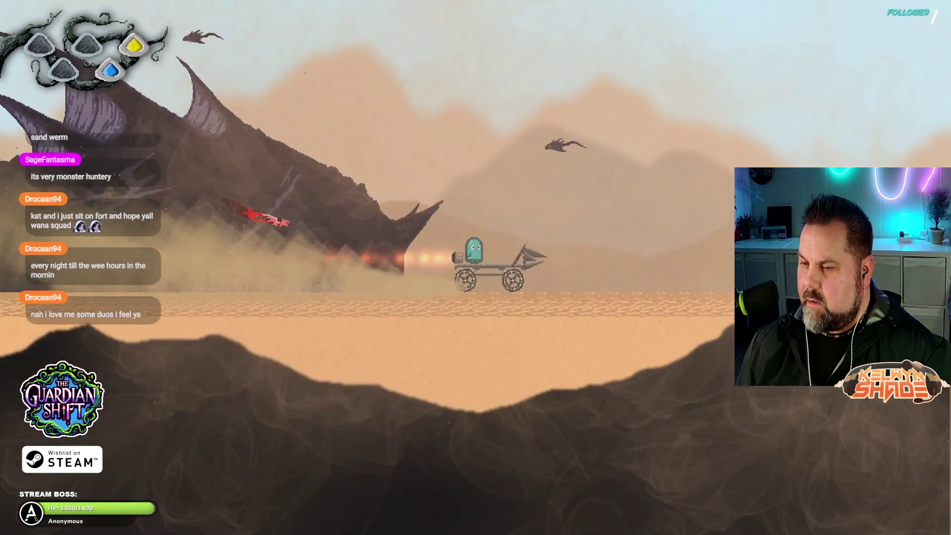
pyautogui.press('space')
pyautogui.press('space')
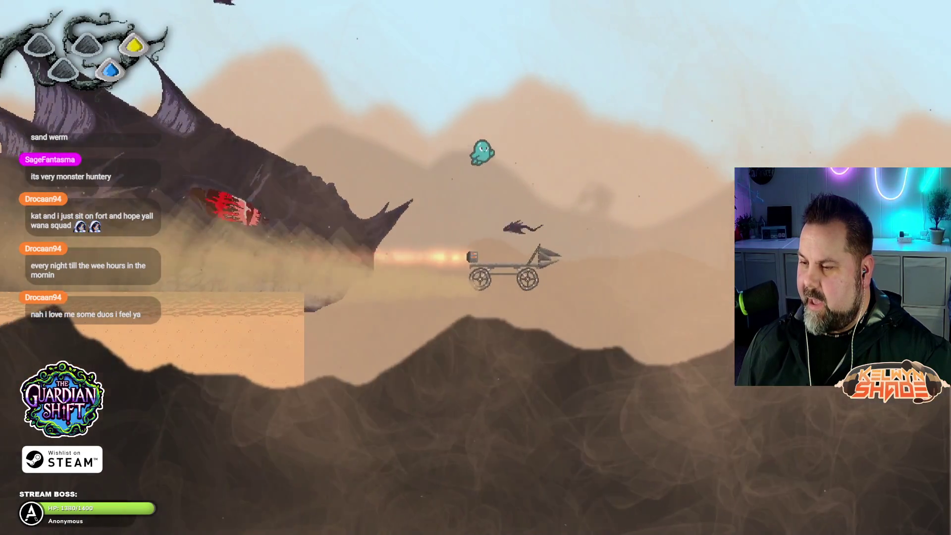
pyautogui.press('space')
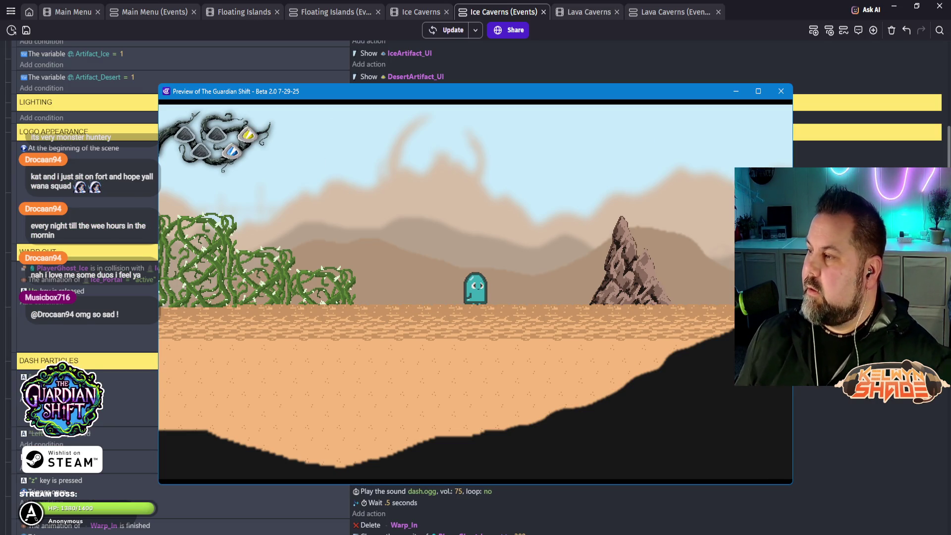
# - Close the preview, save the project with Ctrl+S, and open The Shades scene
pyautogui.hotkey('alt', 'F4')
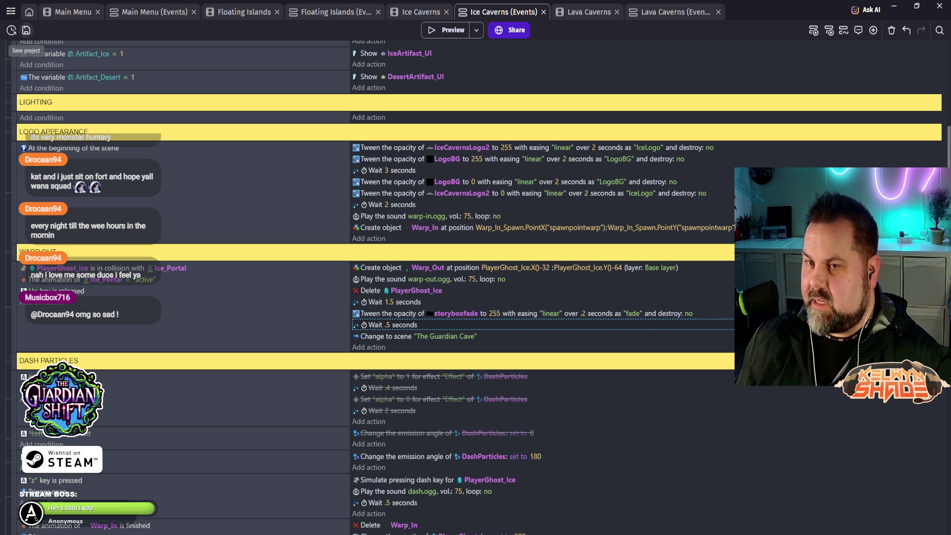
pyautogui.hotkey('ctrl', 's')
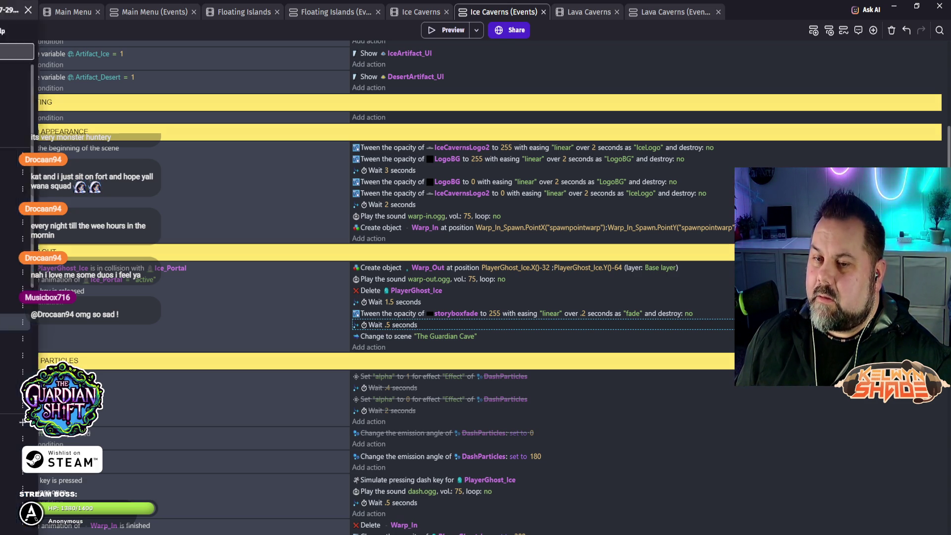
pyautogui.click(10, 11)
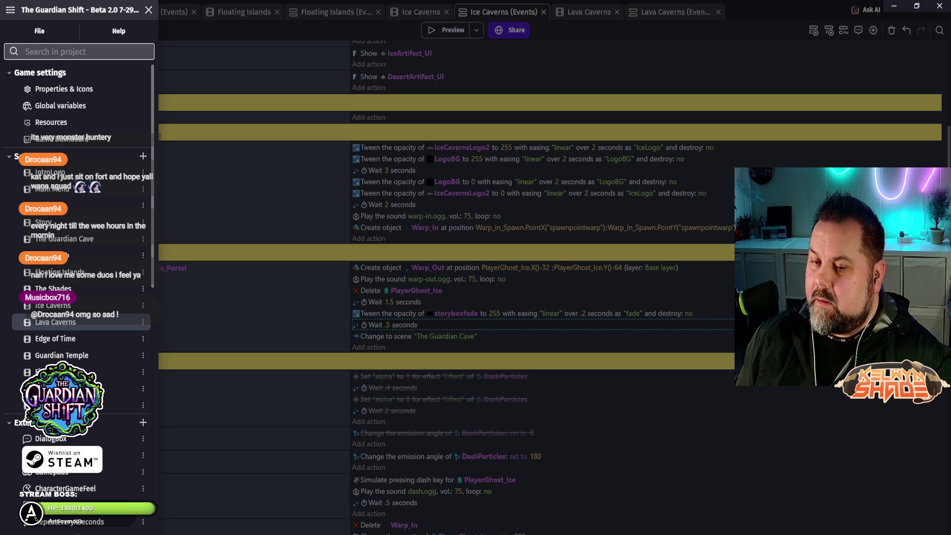
pyautogui.click(53, 289)
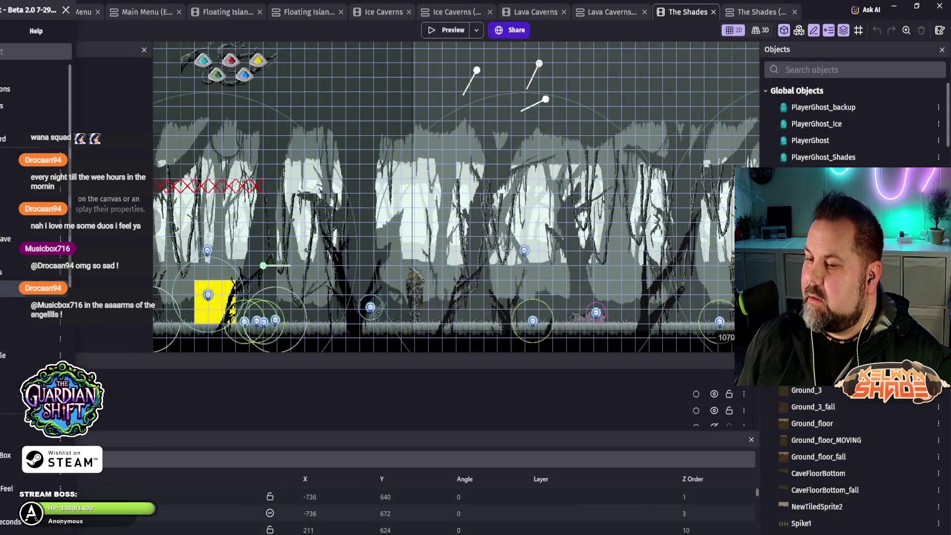
# - Collapse the project manager and launch a preview of The Shades
pyautogui.click(11, 11)
pyautogui.click(10, 11)
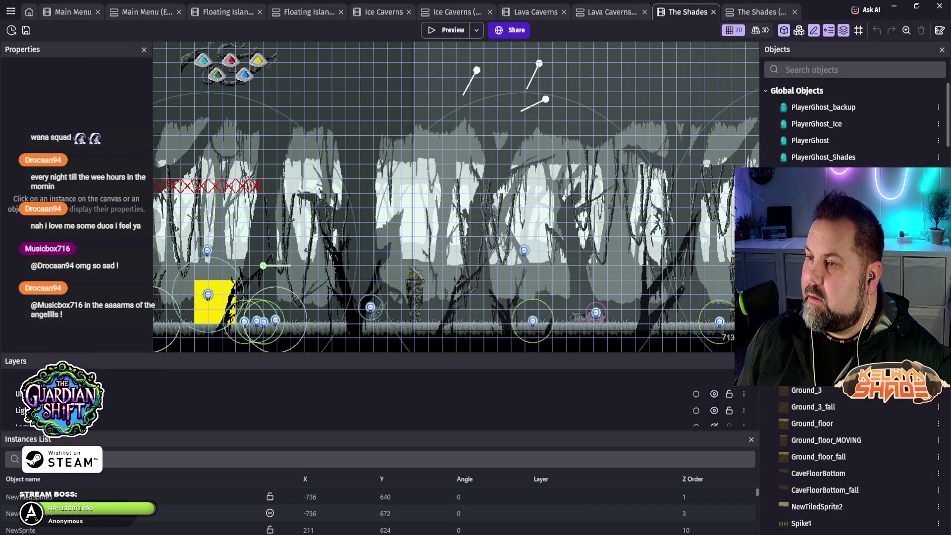
pyautogui.click(449, 30)
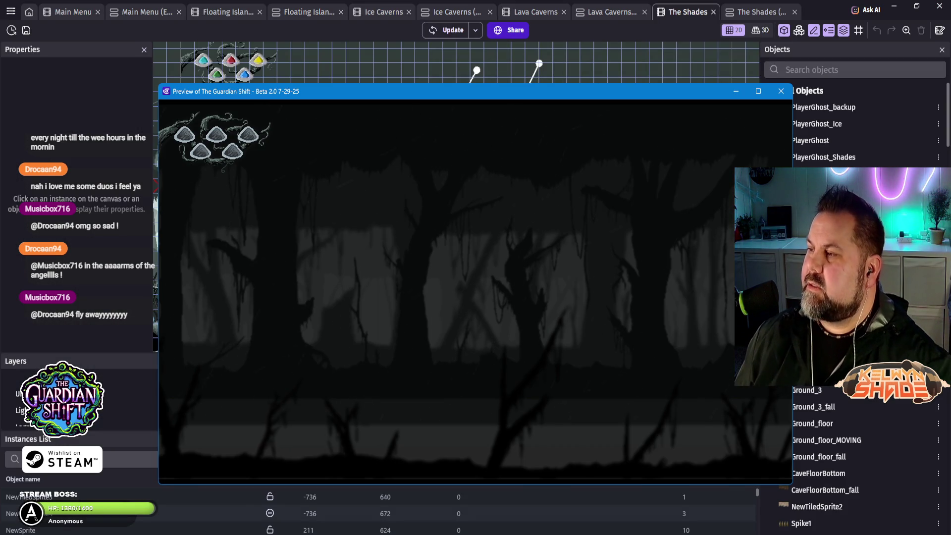
# - Close the game preview and switch to the 'The Shades (Events)' tab
pyautogui.click(781, 91)
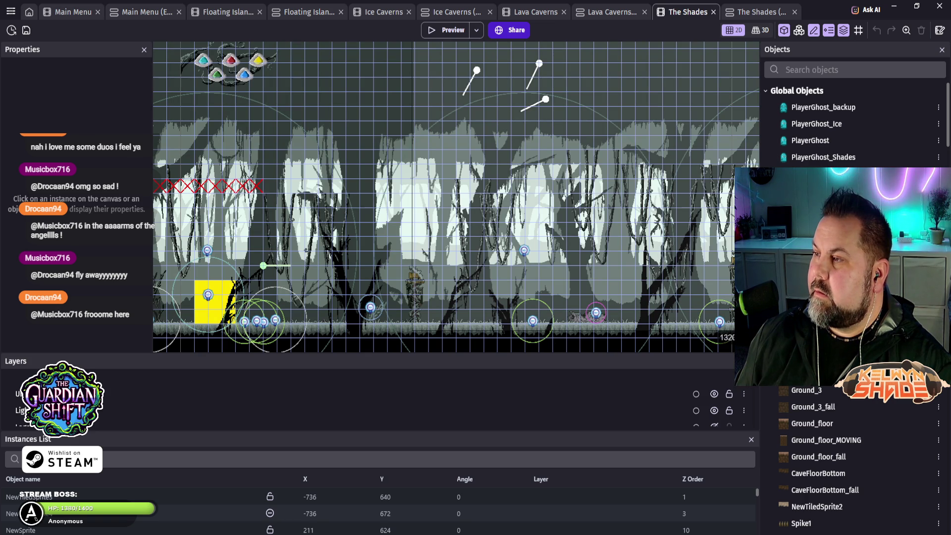
pyautogui.click(754, 12)
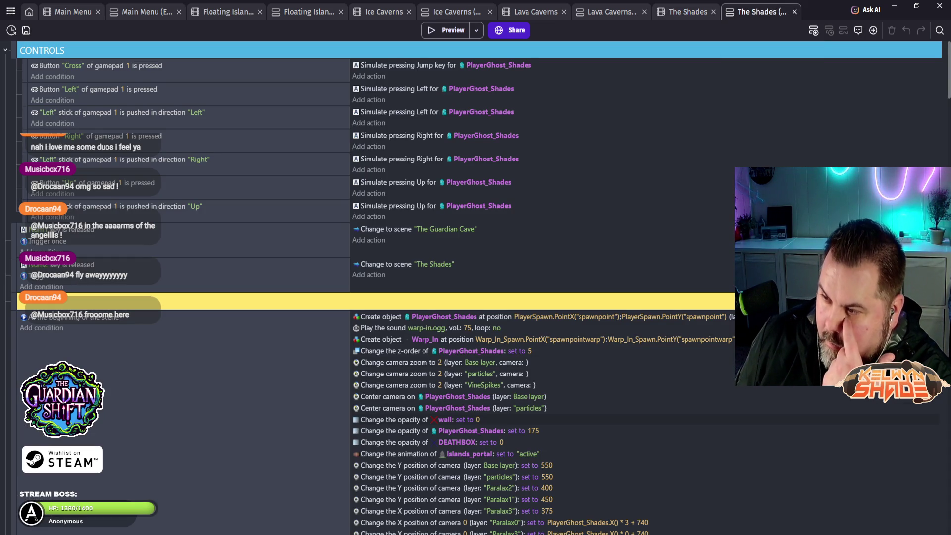
# - Scroll down through the BOSS MONSTER events, then return to The Shades scene layout tab
pyautogui.scroll(-2, 476, 288)
pyautogui.scroll(-10, 476, 288)
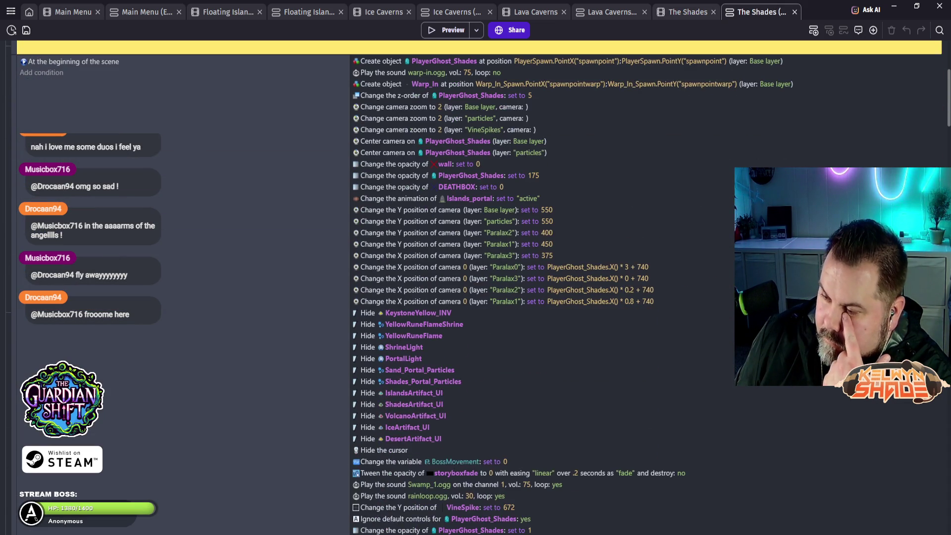
pyautogui.scroll(-2, 475, 287)
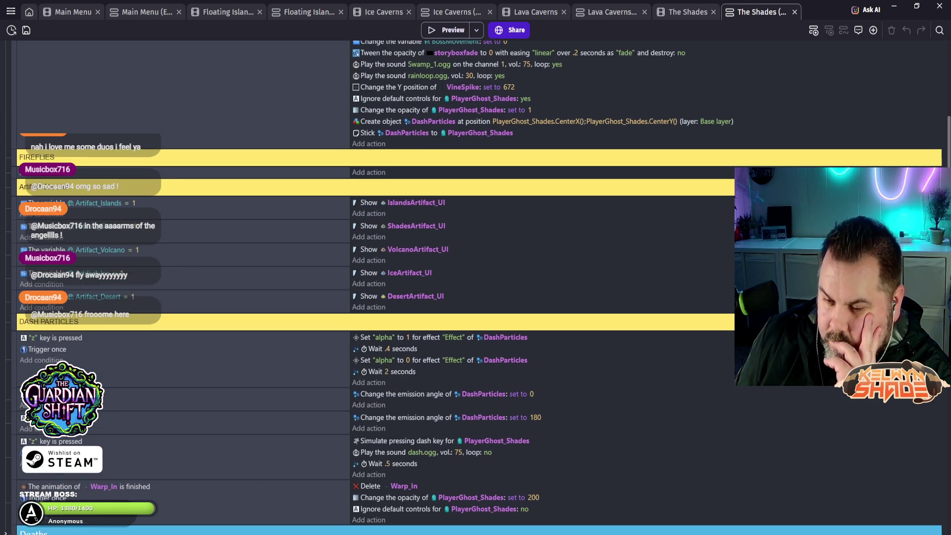
pyautogui.scroll(-4, 476, 287)
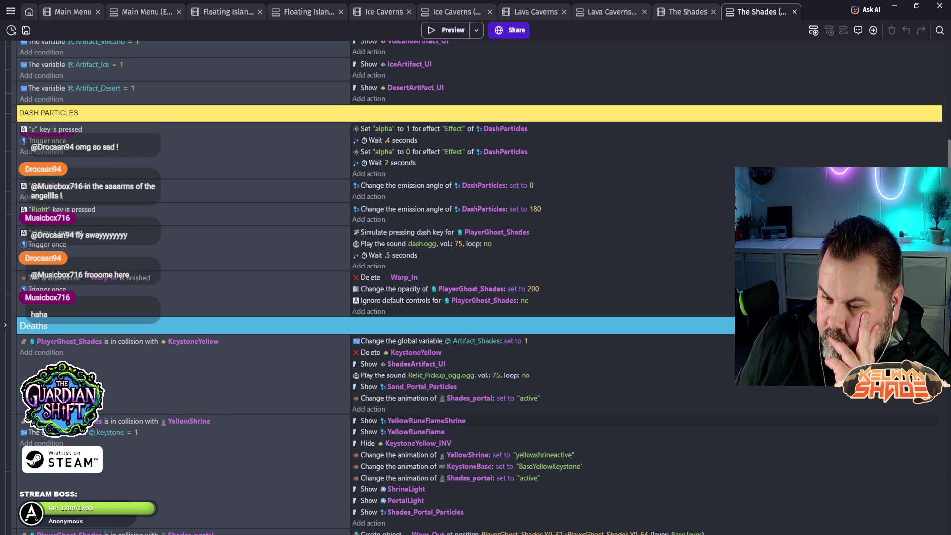
pyautogui.scroll(-1, 475, 287)
pyautogui.scroll(-2, 475, 287)
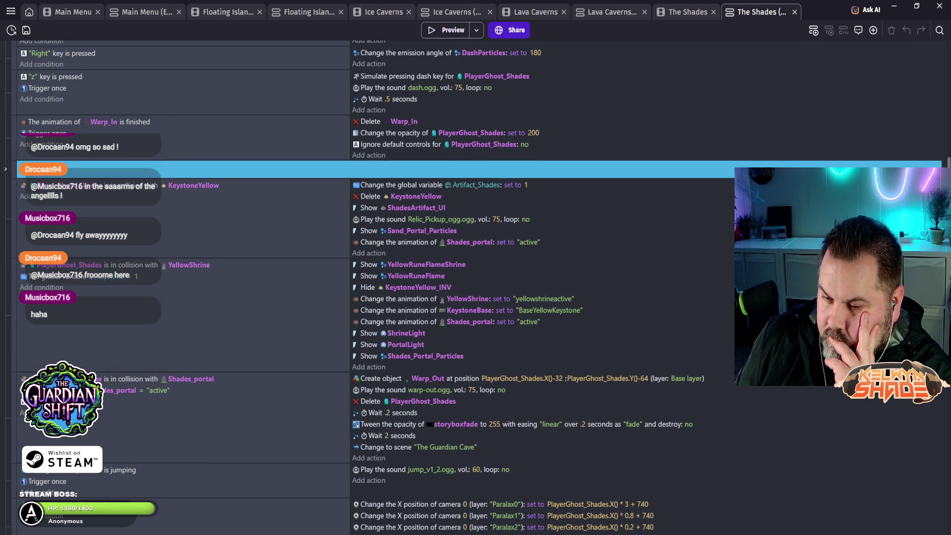
pyautogui.scroll(-2, 476, 287)
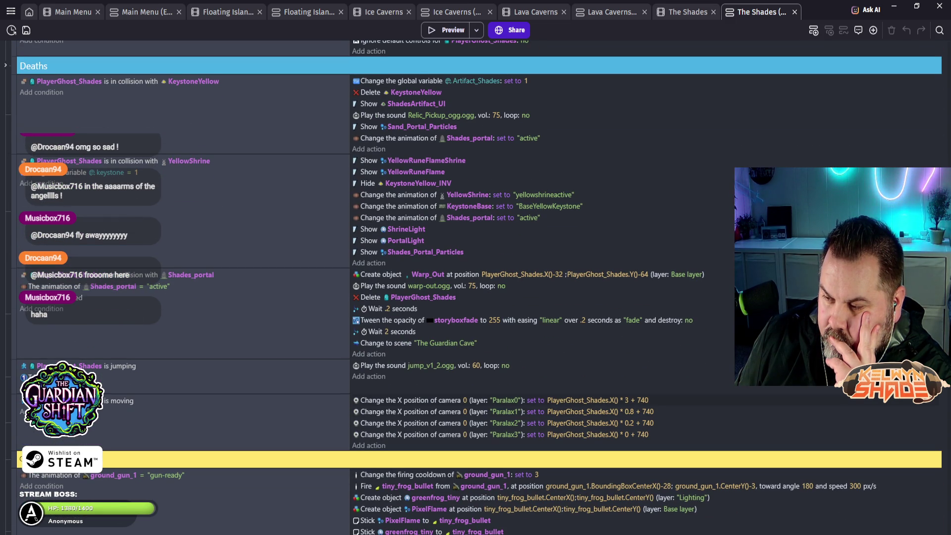
pyautogui.scroll(-2, 476, 287)
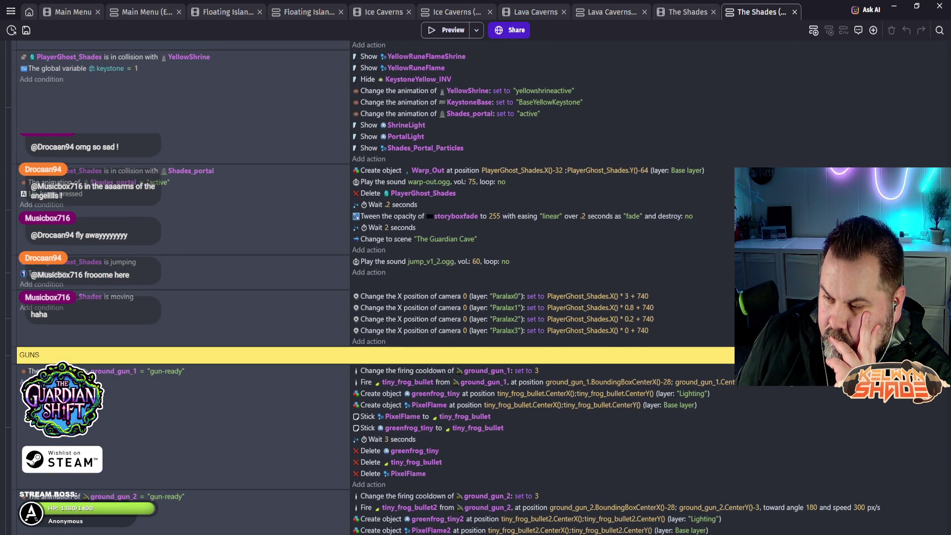
pyautogui.scroll(-2, 476, 288)
pyautogui.scroll(-3, 476, 287)
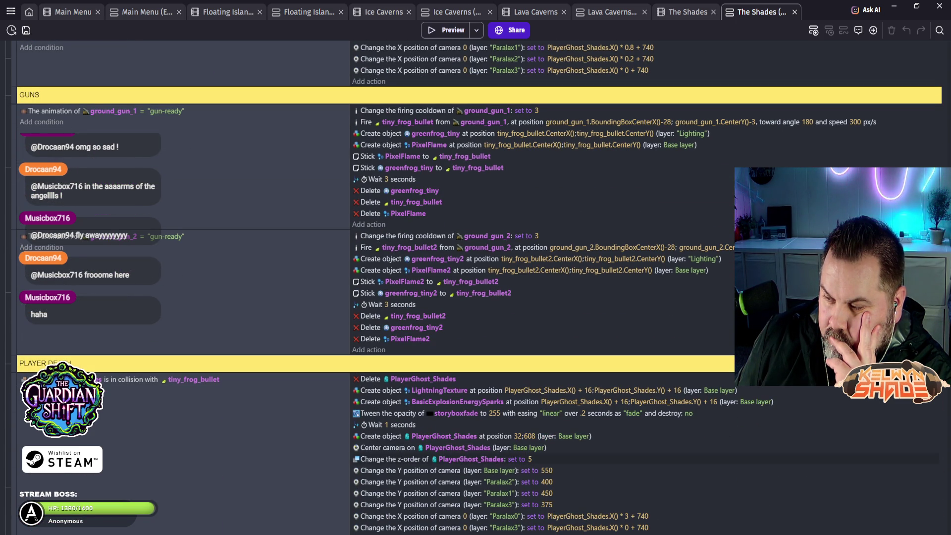
pyautogui.scroll(-4, 476, 288)
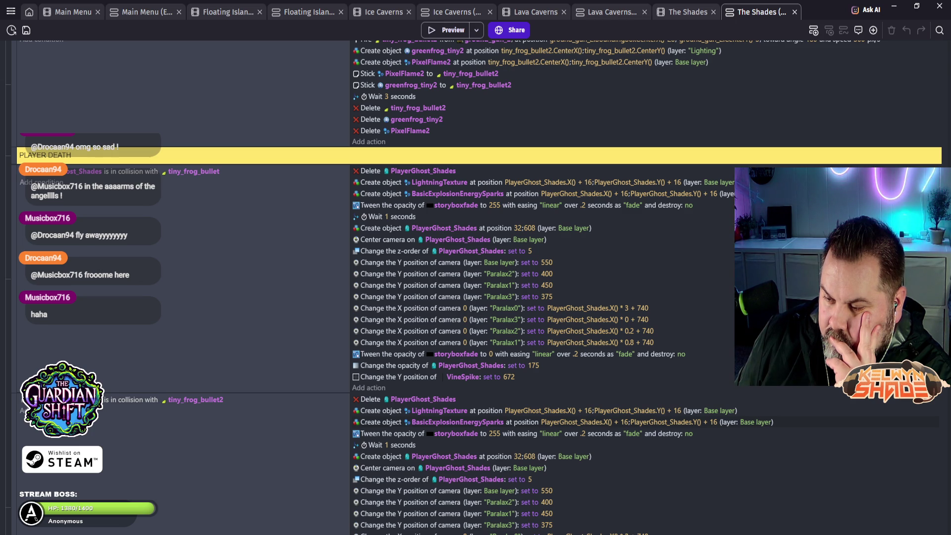
pyautogui.scroll(-4, 475, 287)
pyautogui.scroll(-2, 476, 288)
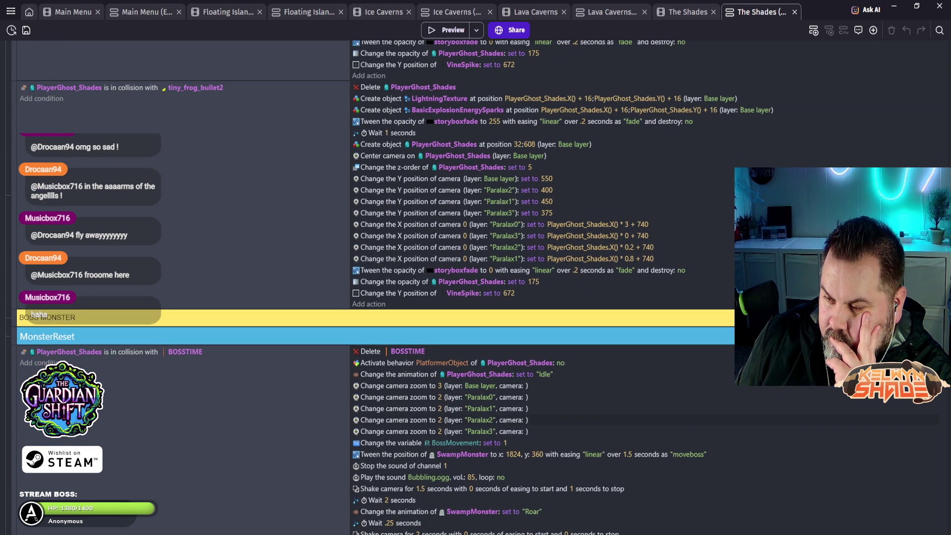
pyautogui.scroll(-4, 476, 288)
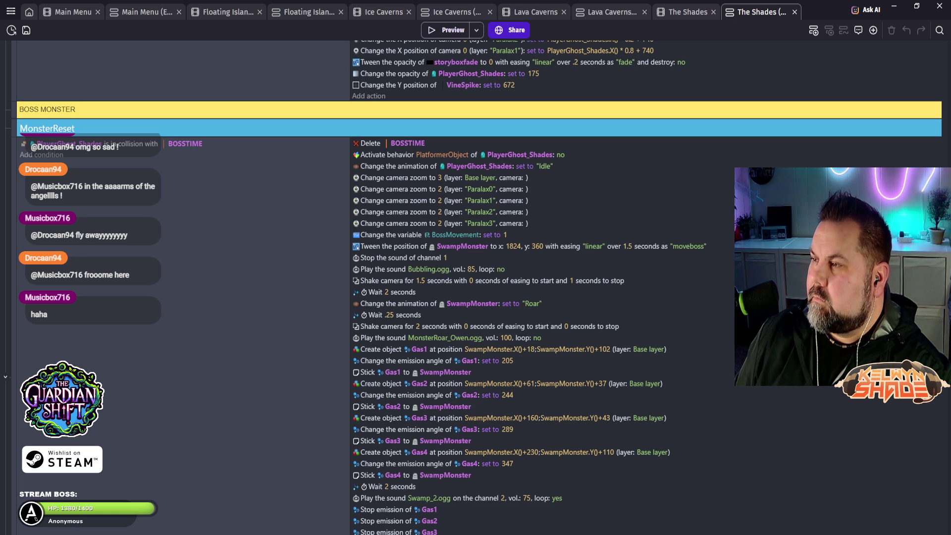
pyautogui.hotkey('ctrl', 'shift', 'Tab')
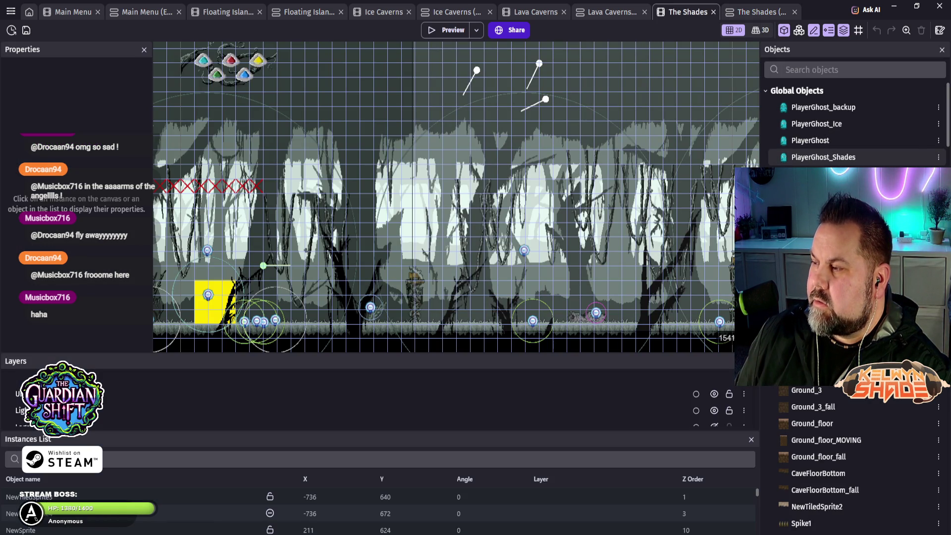
pyautogui.doubleClick(824, 157)
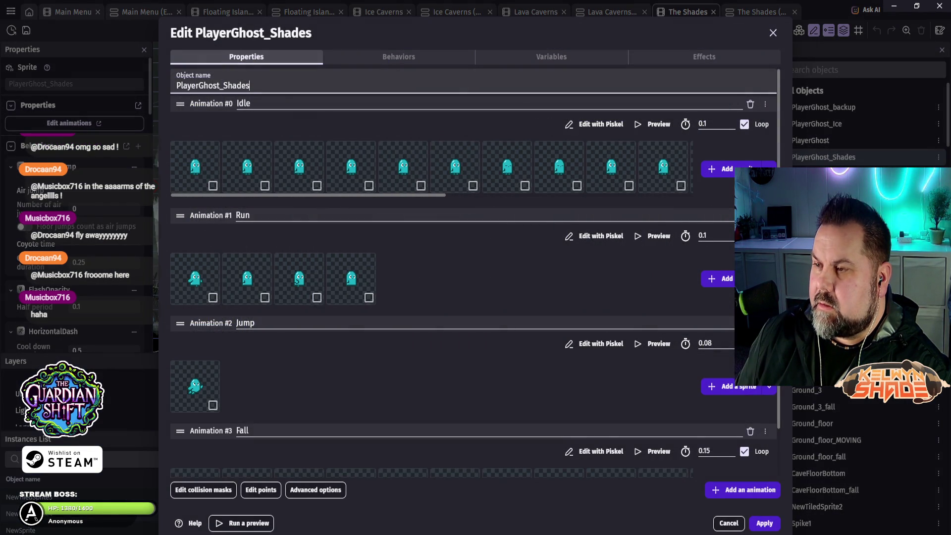
pyautogui.scroll(-1, 475, 272)
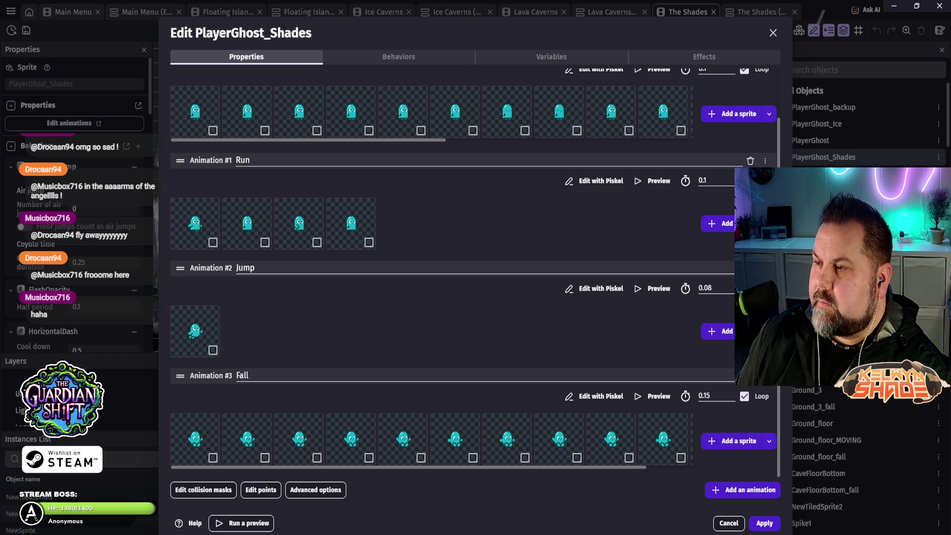
pyautogui.click(399, 57)
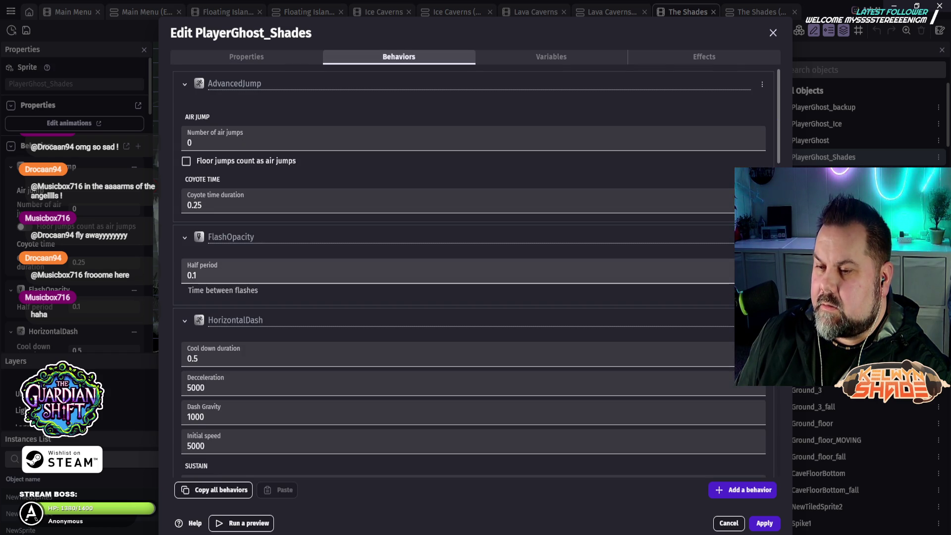
pyautogui.scroll(-4, 476, 272)
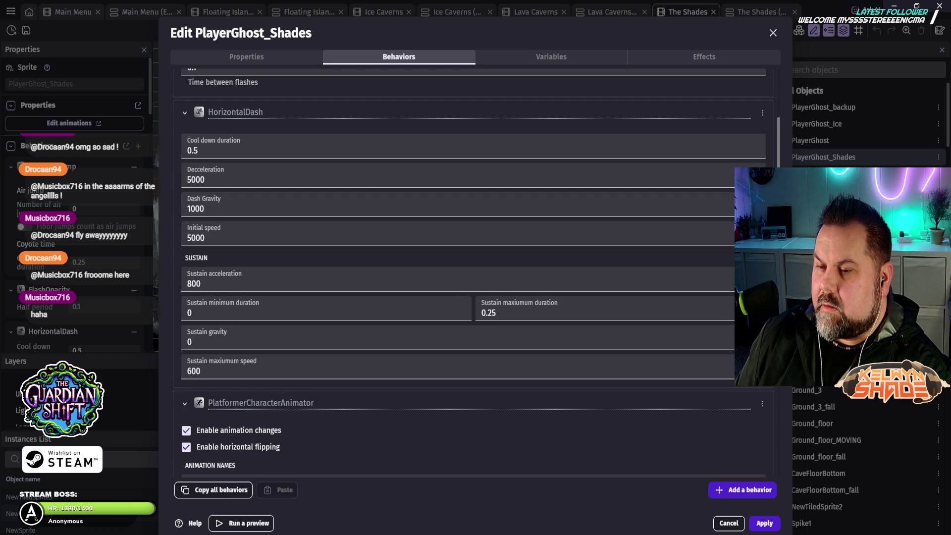
pyautogui.scroll(-7, 476, 273)
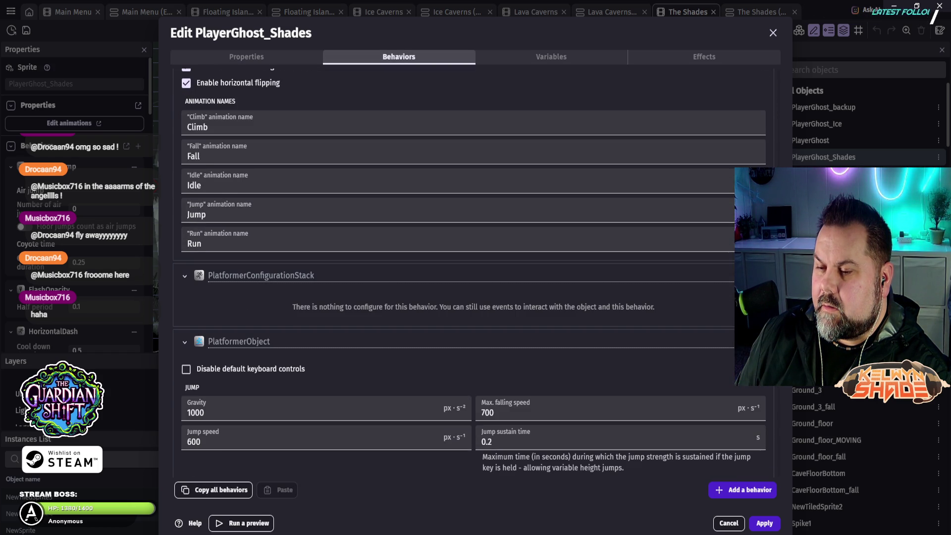
pyautogui.scroll(-4, 476, 272)
pyautogui.scroll(-4, 733, 266)
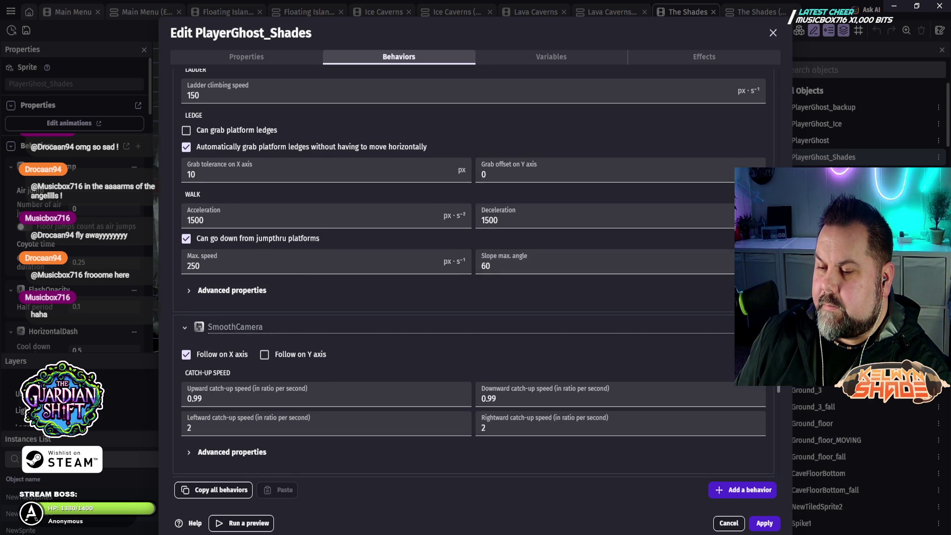
pyautogui.scroll(-3, 734, 266)
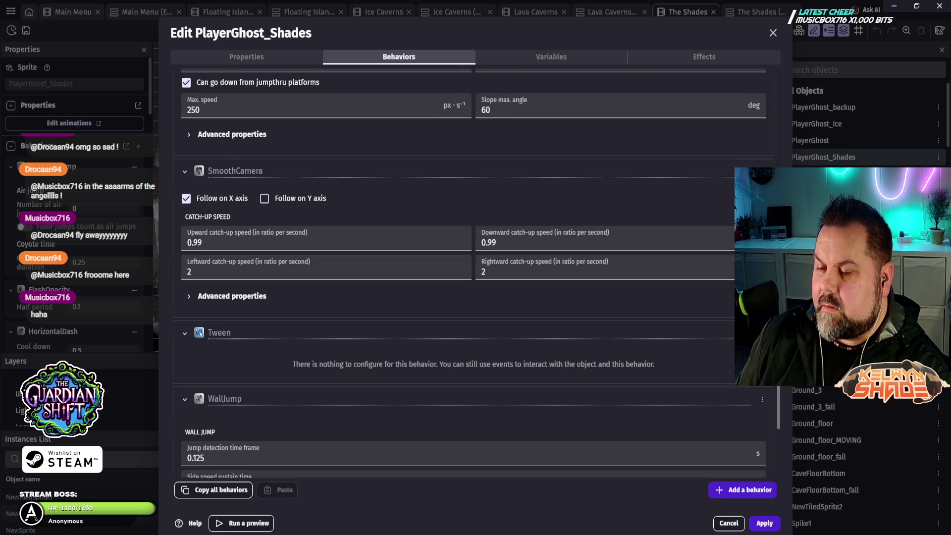
pyautogui.scroll(-4, 734, 266)
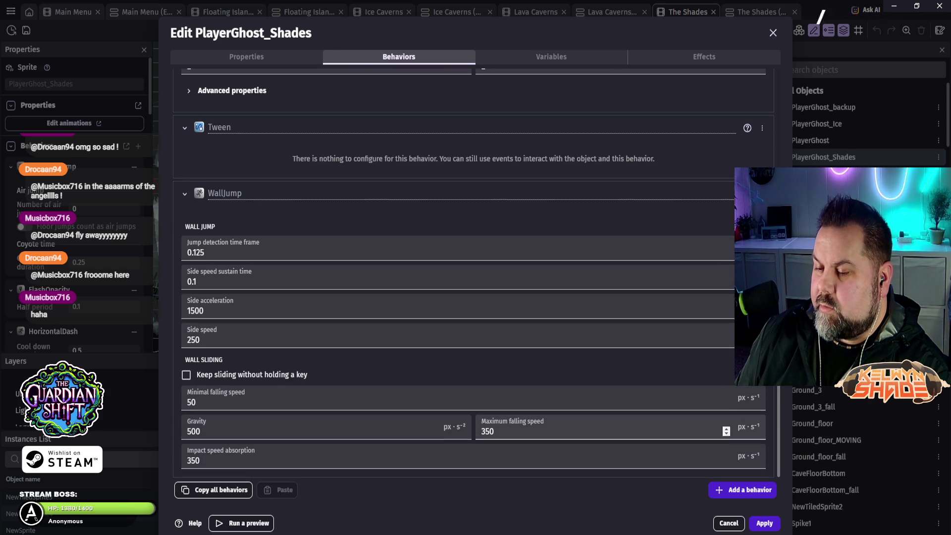
pyautogui.scroll(5, 473, 273)
pyautogui.scroll(15, 474, 272)
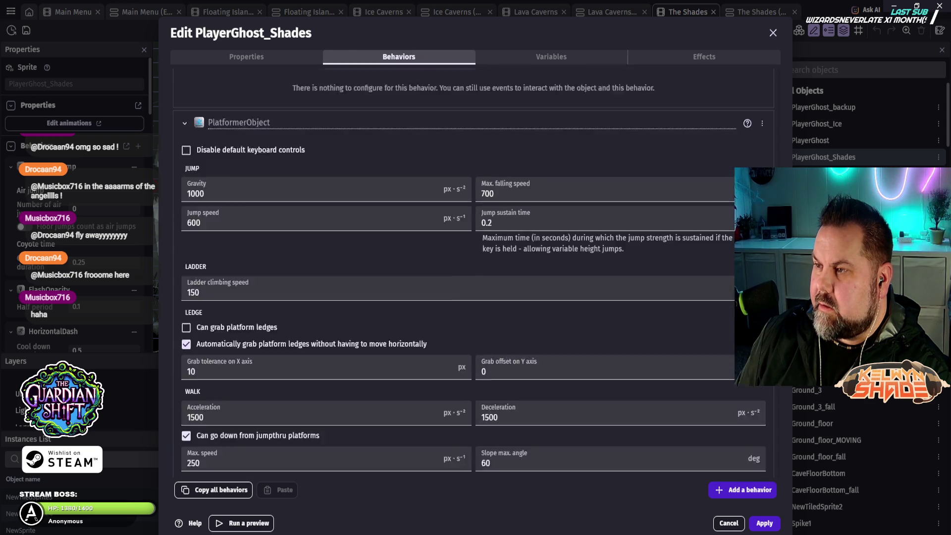
pyautogui.scroll(1, 473, 272)
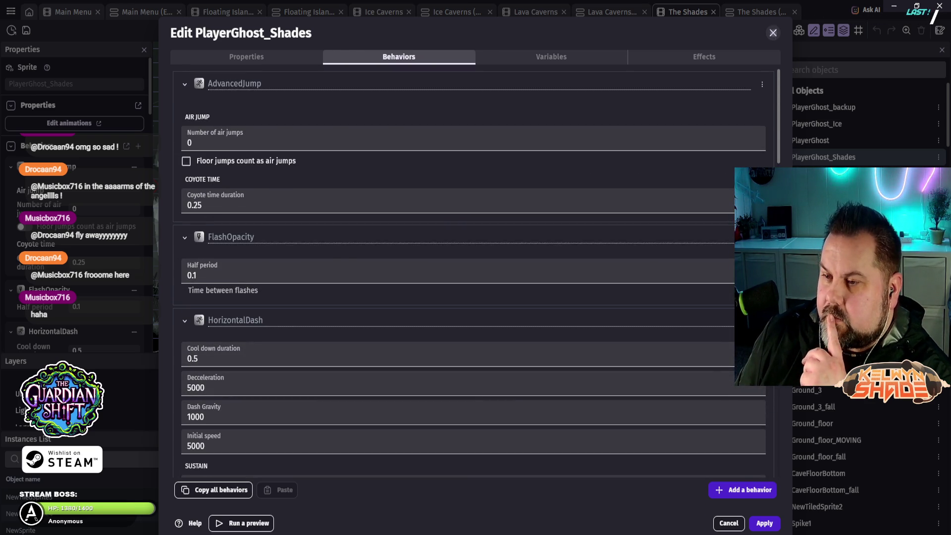
pyautogui.press('Escape')
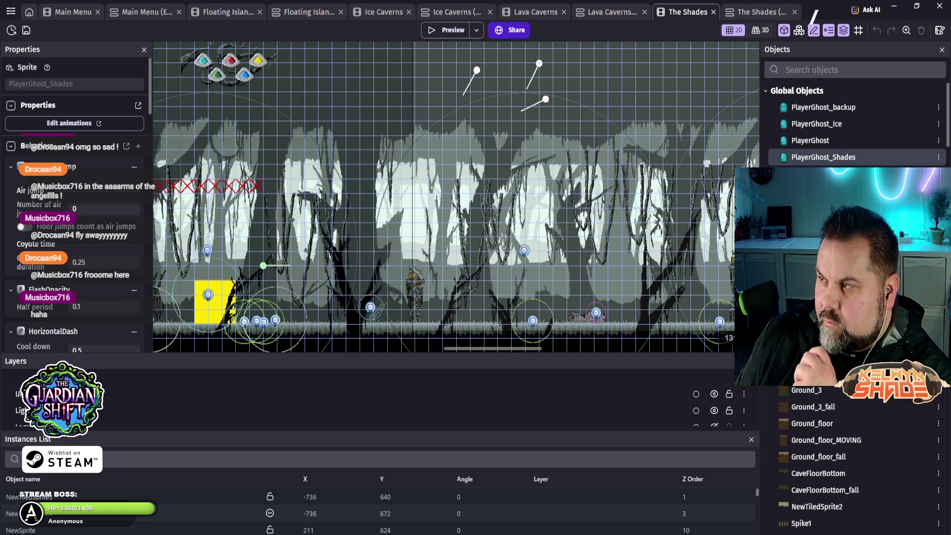
# - Switch to The Shades event sheet and scroll up to the 'At the beginning of the scene' event
pyautogui.hotkey('ctrl', 'Tab')
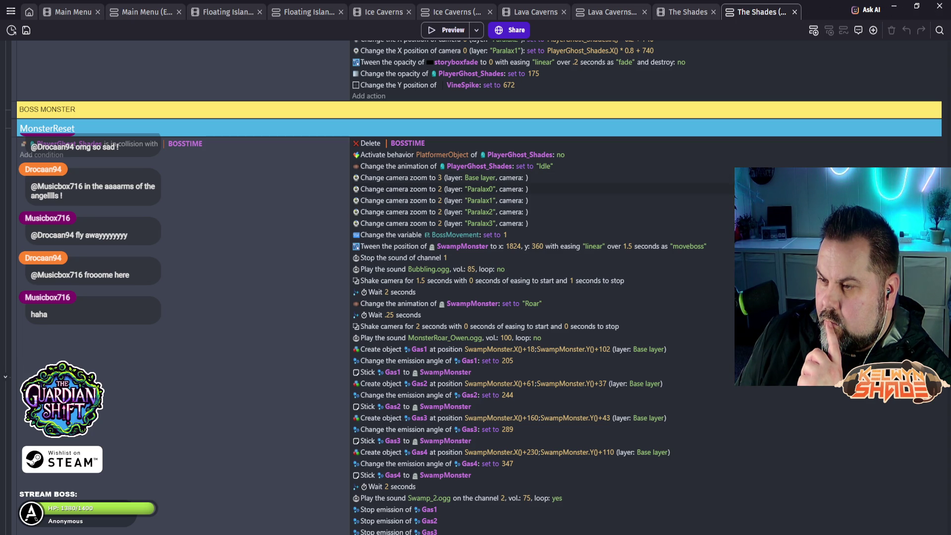
pyautogui.scroll(5, 460, 288)
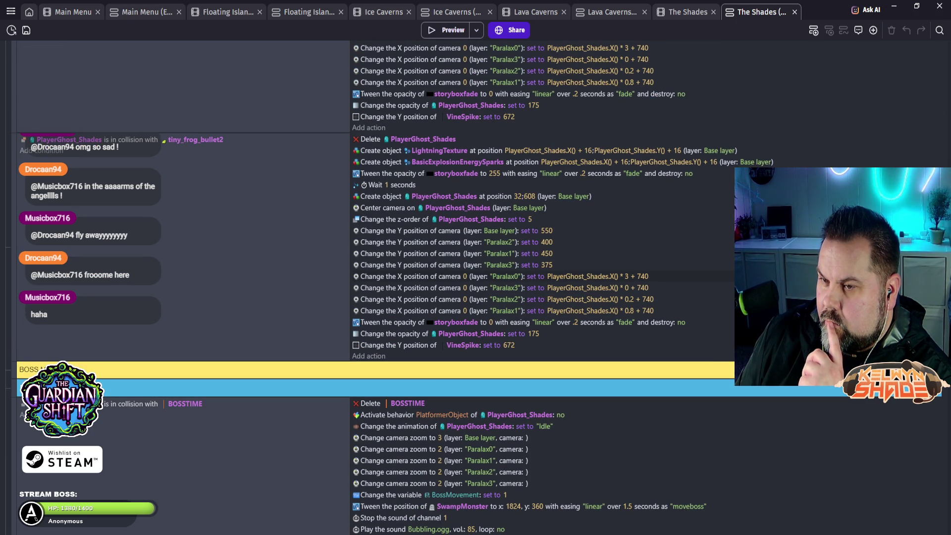
pyautogui.scroll(6, 461, 287)
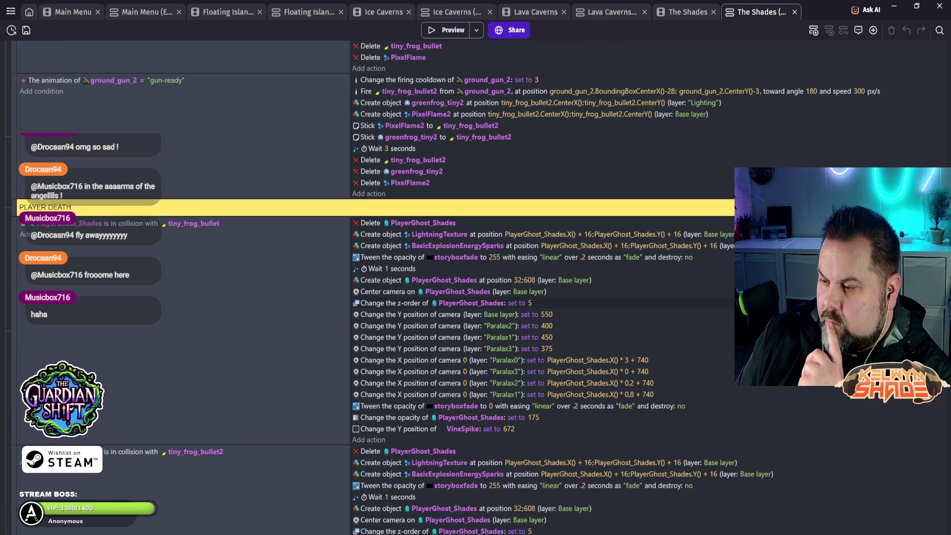
pyautogui.scroll(3, 461, 287)
pyautogui.scroll(4, 460, 287)
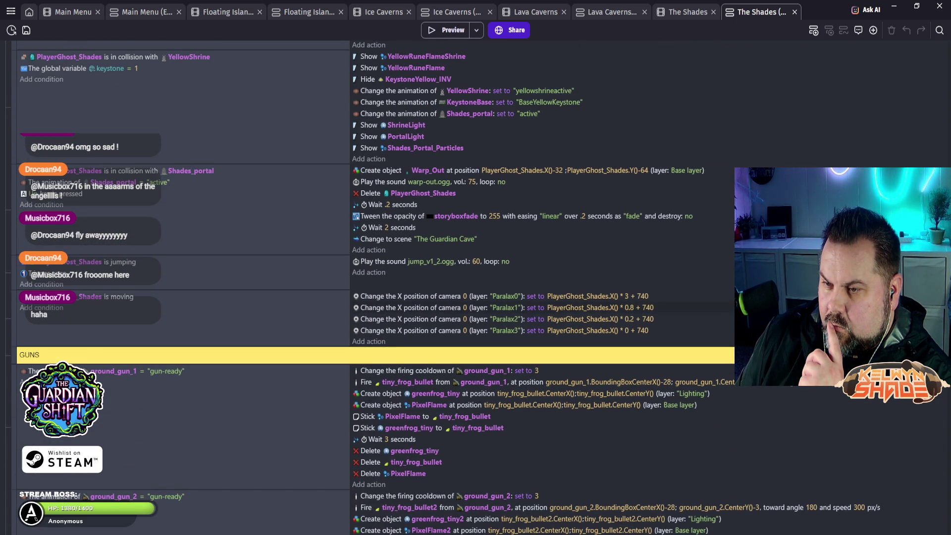
pyautogui.scroll(7, 476, 287)
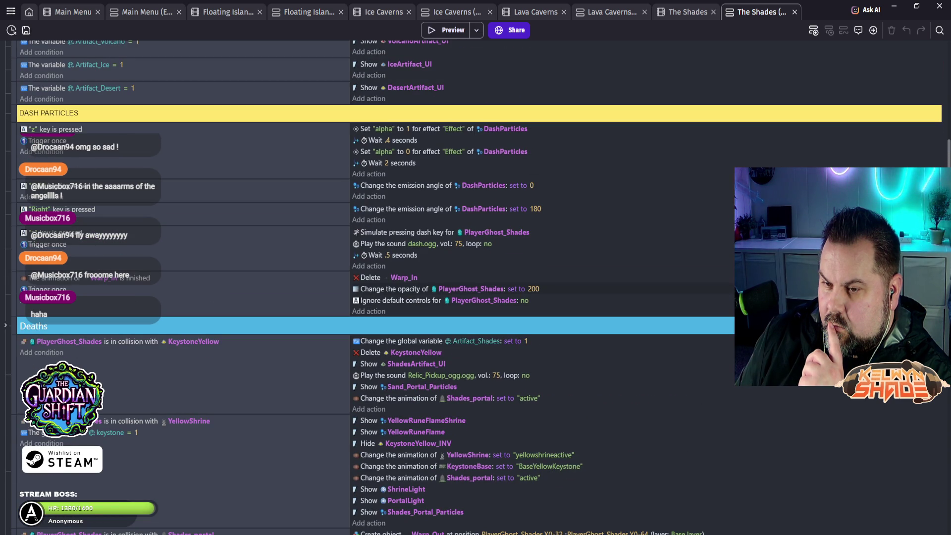
pyautogui.scroll(7, 476, 288)
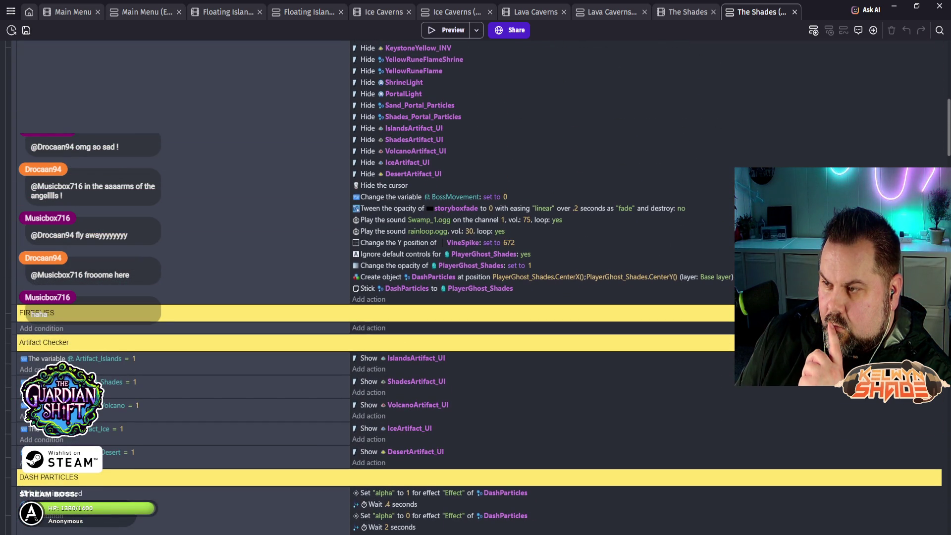
pyautogui.scroll(4, 476, 287)
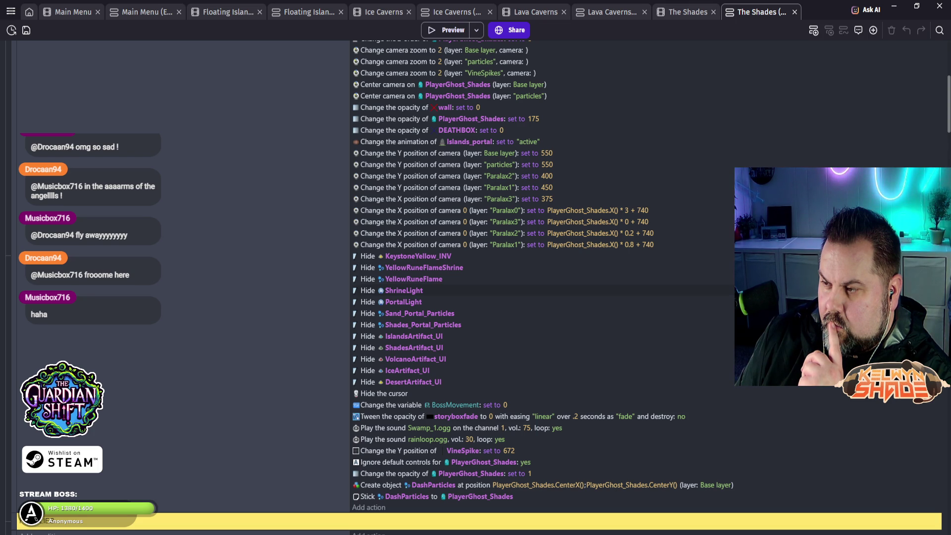
pyautogui.scroll(2, 476, 287)
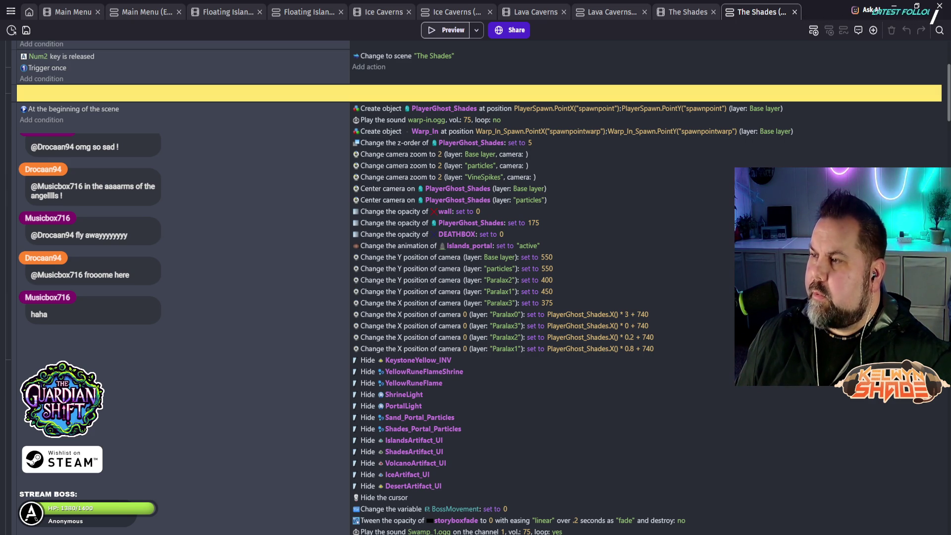
pyautogui.click(446, 29)
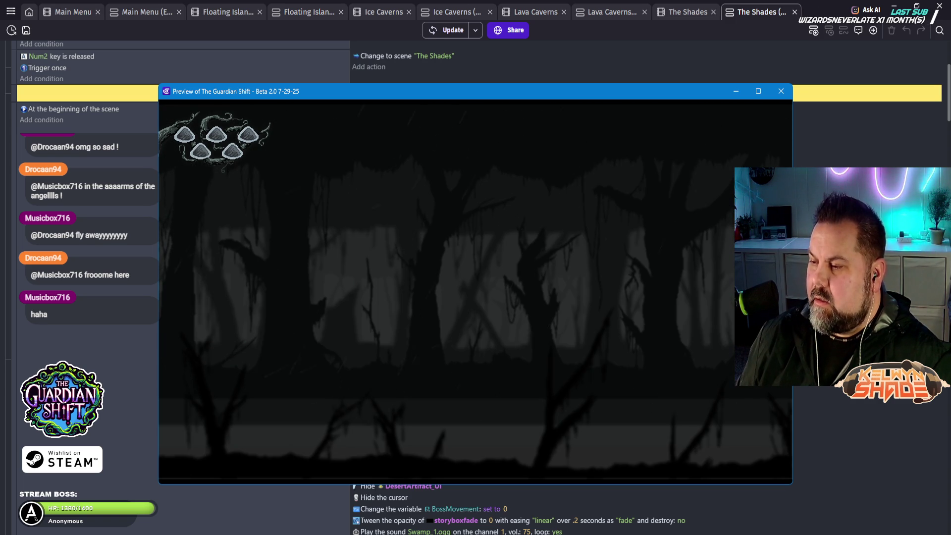
pyautogui.click(781, 91)
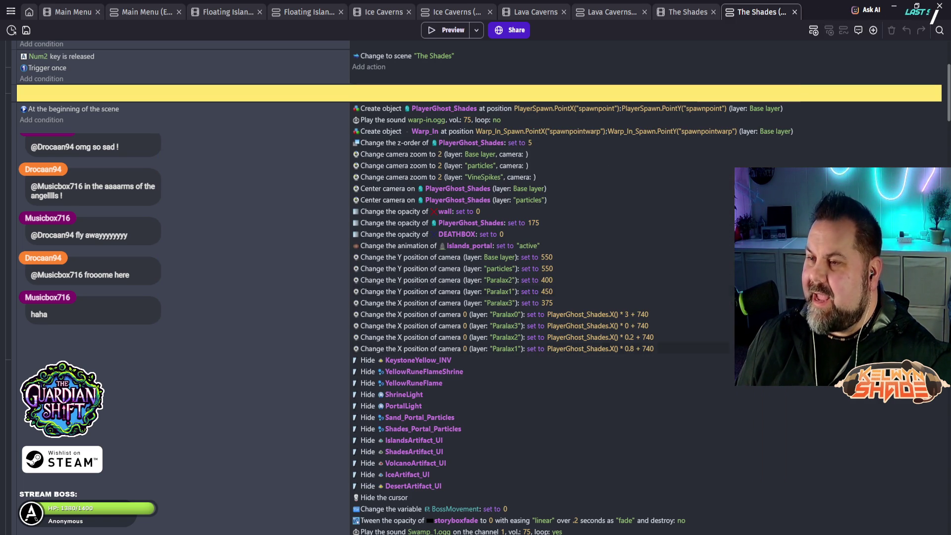
pyautogui.hotkey('ctrl', 'shift', 'Tab')
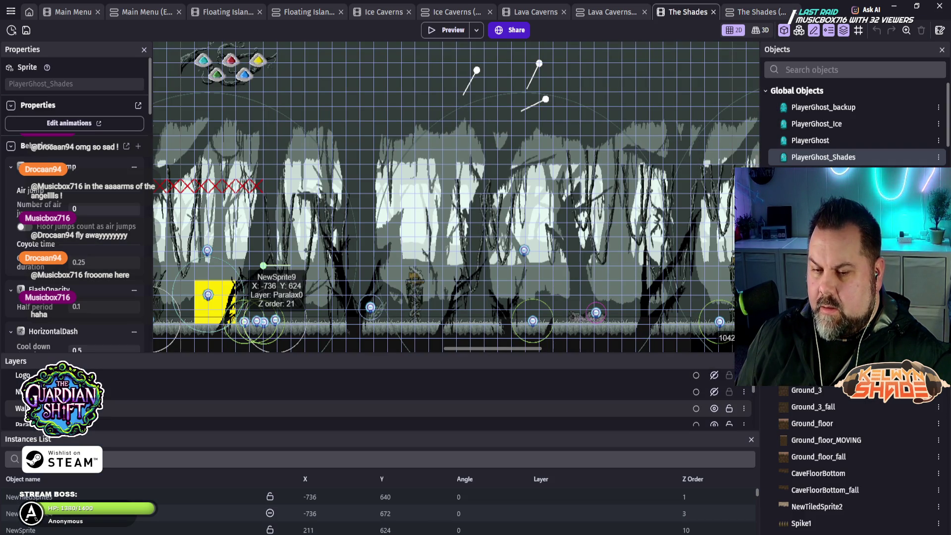
# - Hide the forest background layer and preview the scene to check the result
pyautogui.click(714, 408)
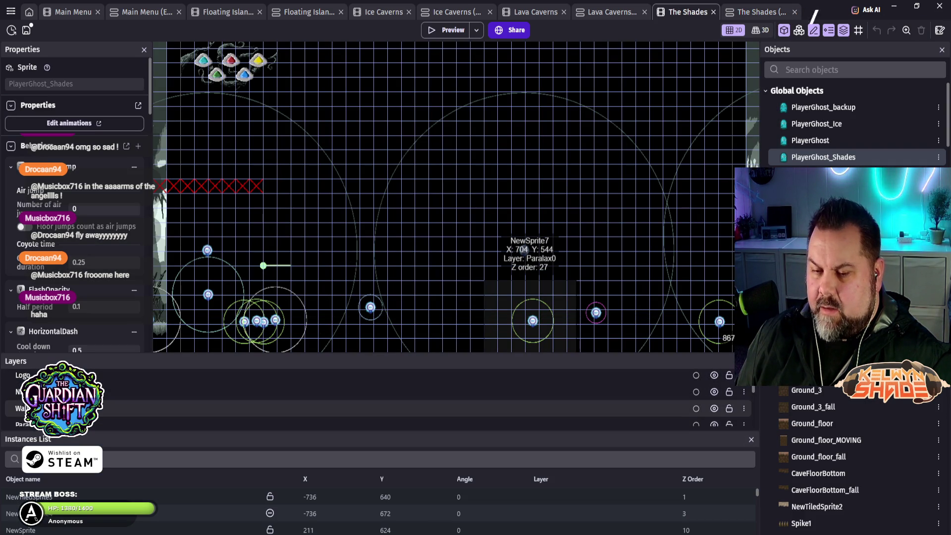
pyautogui.hotkey('ctrl', 'Return')
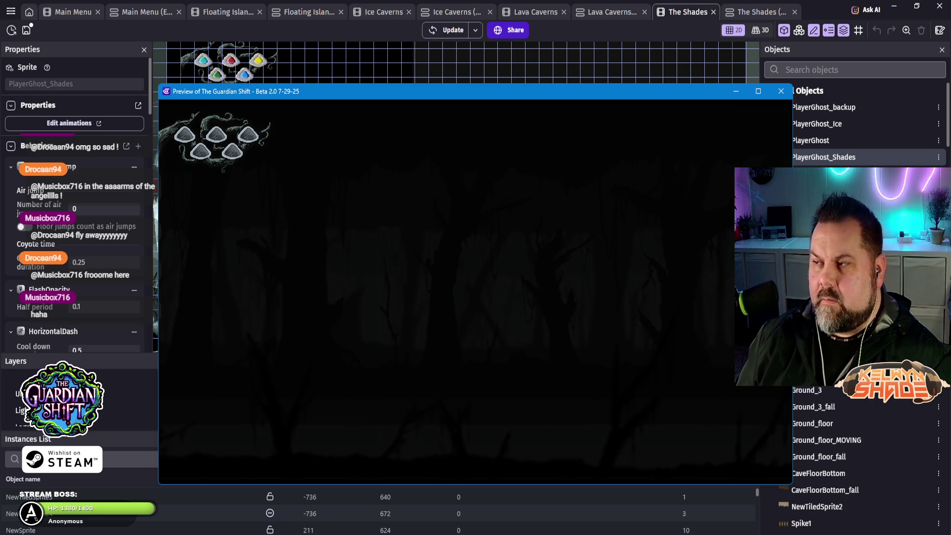
pyautogui.hotkey('alt', 'F4')
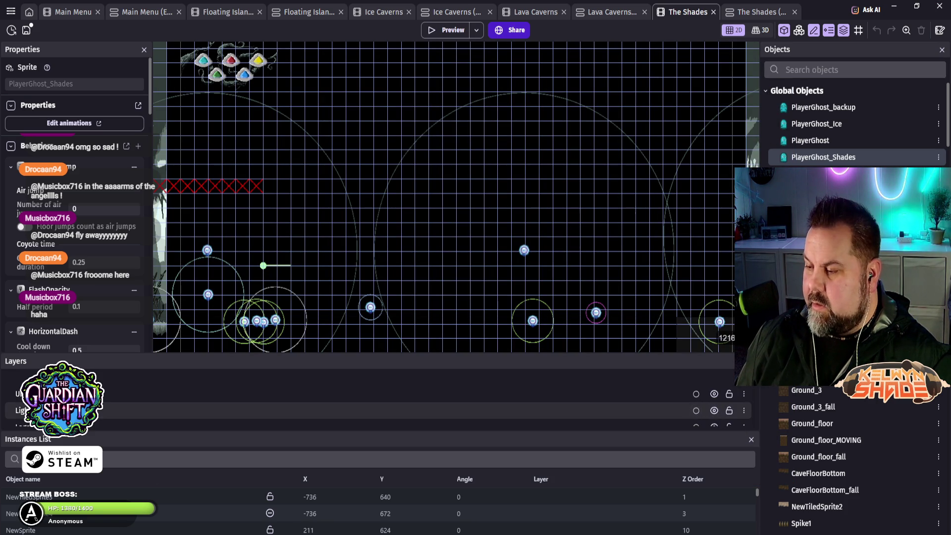
# - Hide another object layer, then the Logo layer and the layer just below it
pyautogui.click(714, 411)
pyautogui.scroll(2, 714, 410)
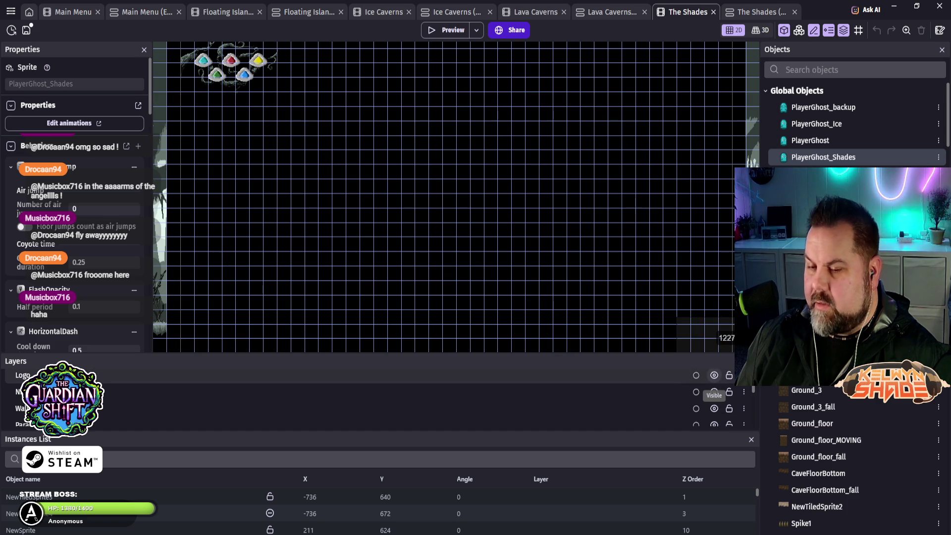
pyautogui.click(714, 375)
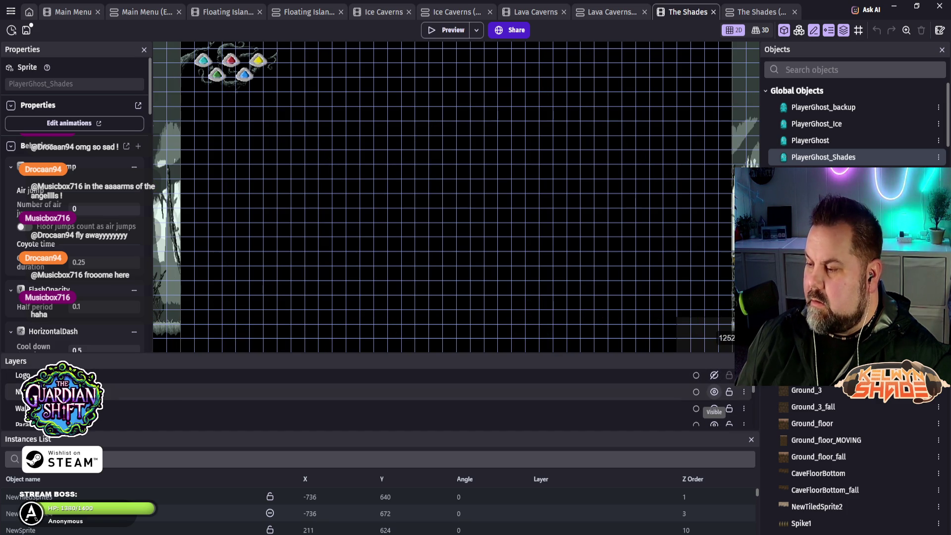
pyautogui.click(714, 391)
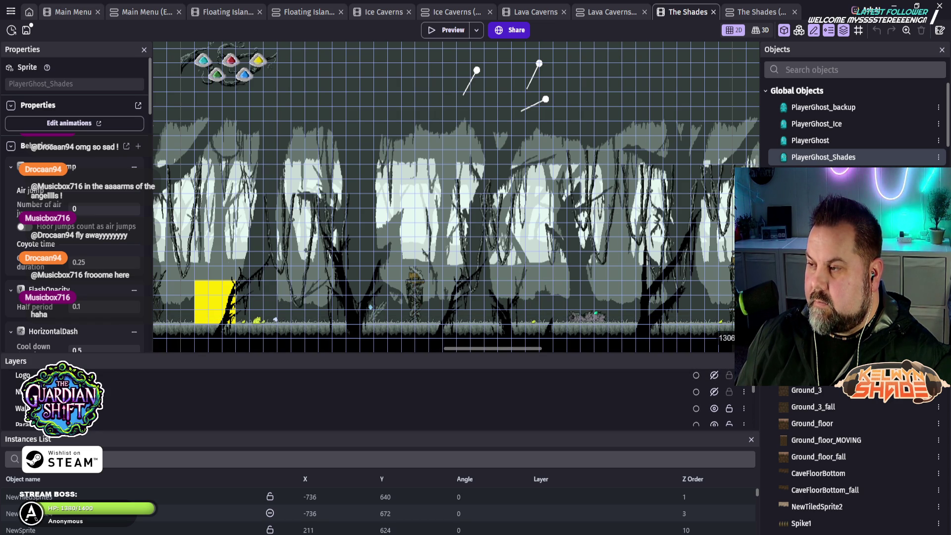
pyautogui.hotkey('ctrl', 'Tab')
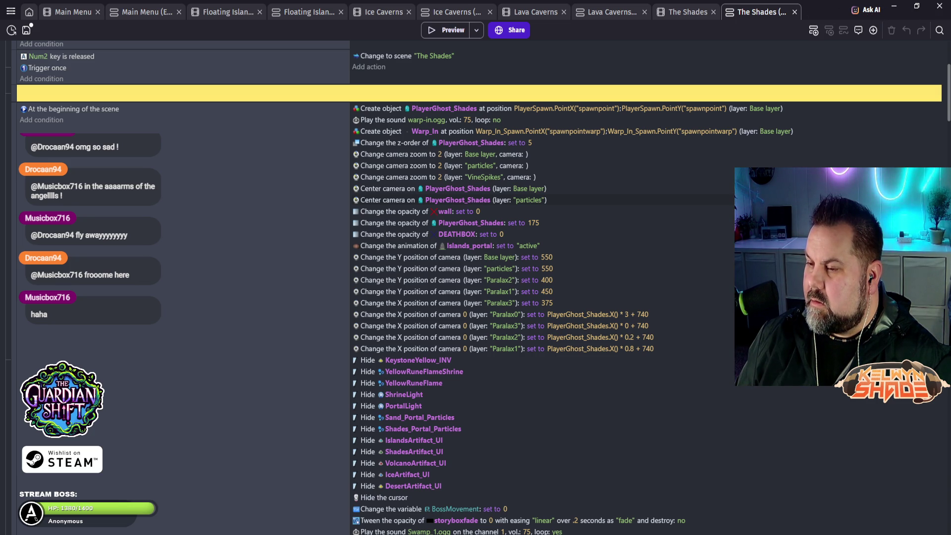
pyautogui.scroll(-3, 545, 298)
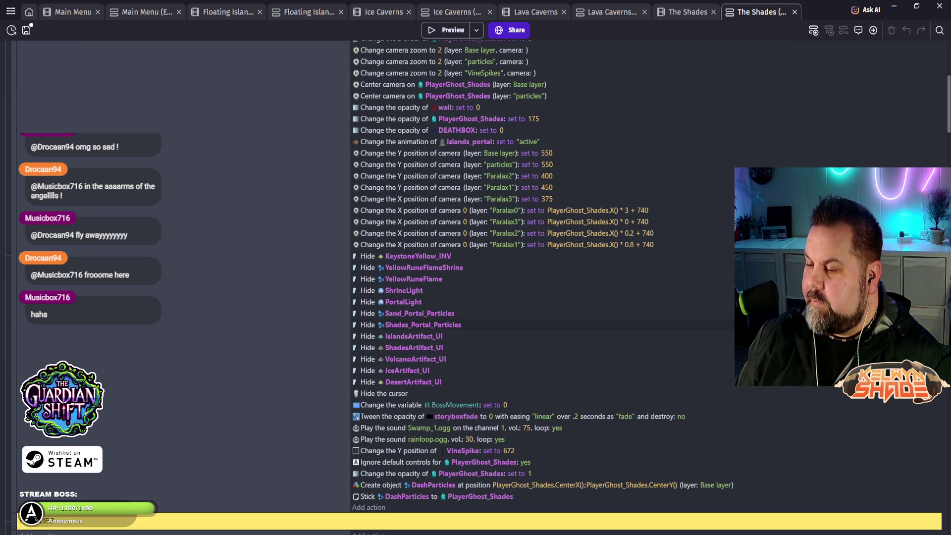
pyautogui.scroll(-7, 476, 288)
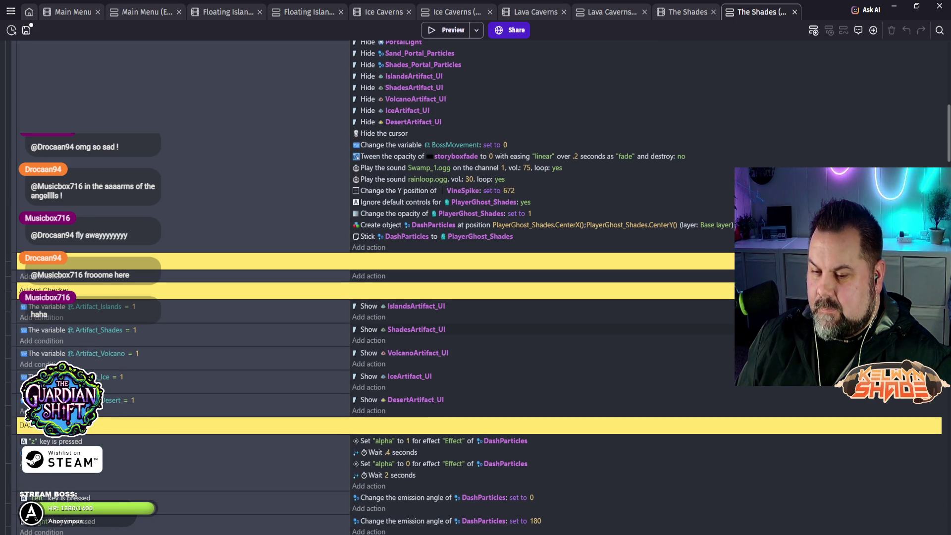
pyautogui.scroll(-3, 476, 288)
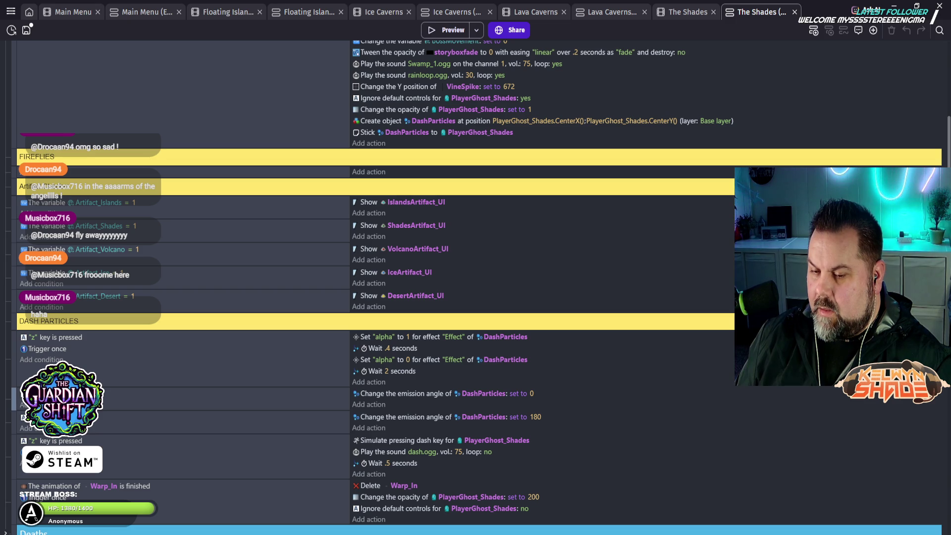
# - Disable the emission angle 0, emission angle 180 and z-key simulated dash events
pyautogui.rightClick(13, 399)
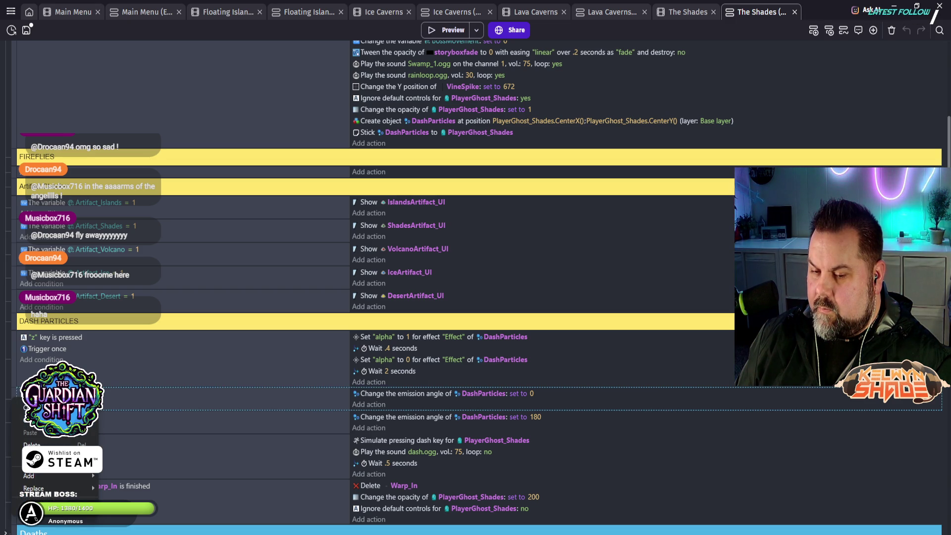
pyautogui.click(29, 456)
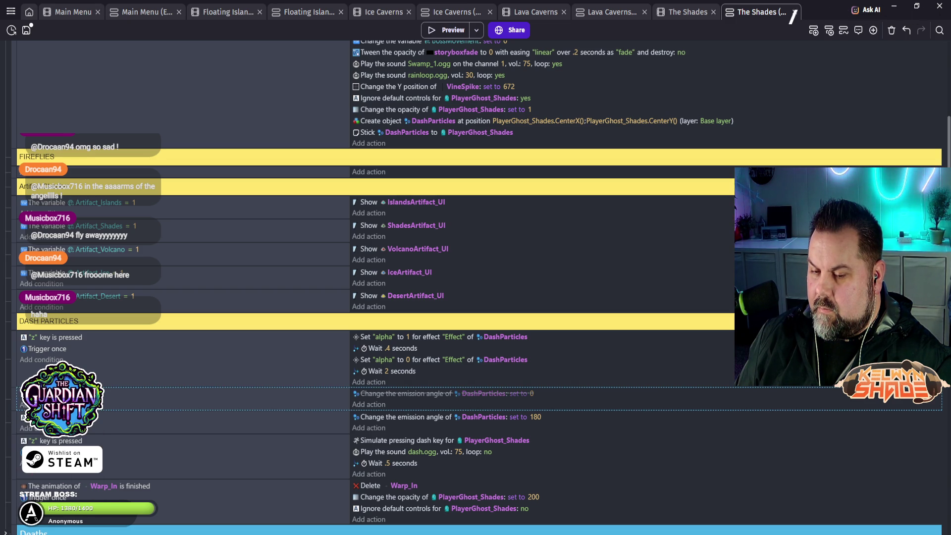
pyautogui.rightClick(13, 426)
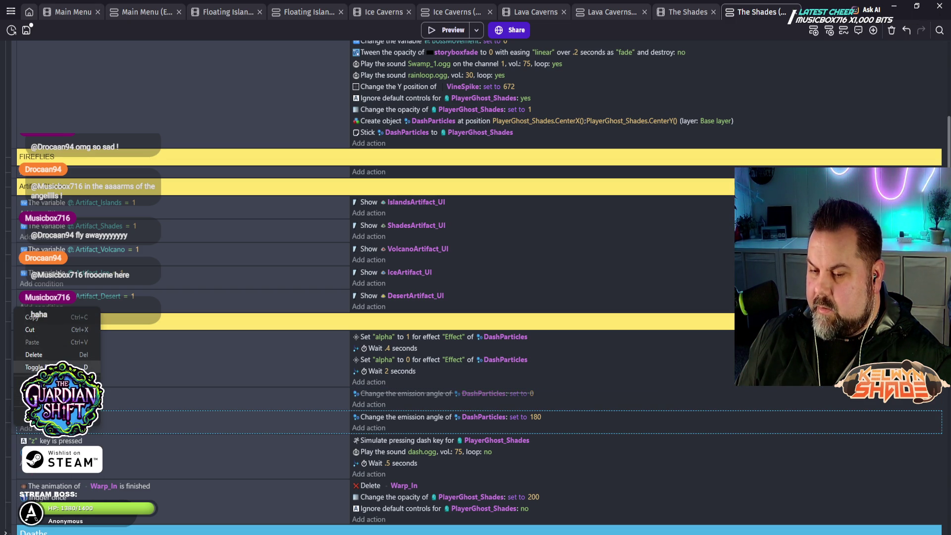
pyautogui.click(34, 367)
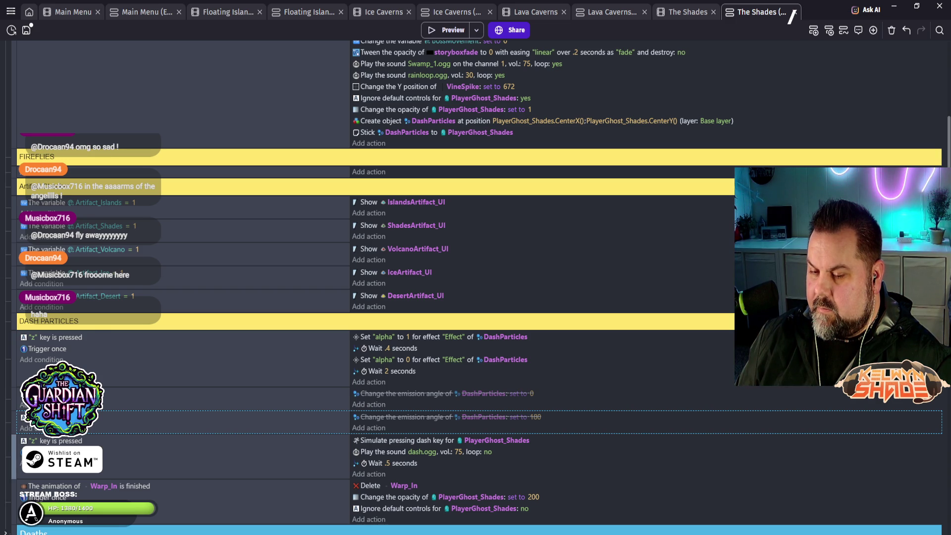
pyautogui.rightClick(40, 440)
pyautogui.click(22, 383)
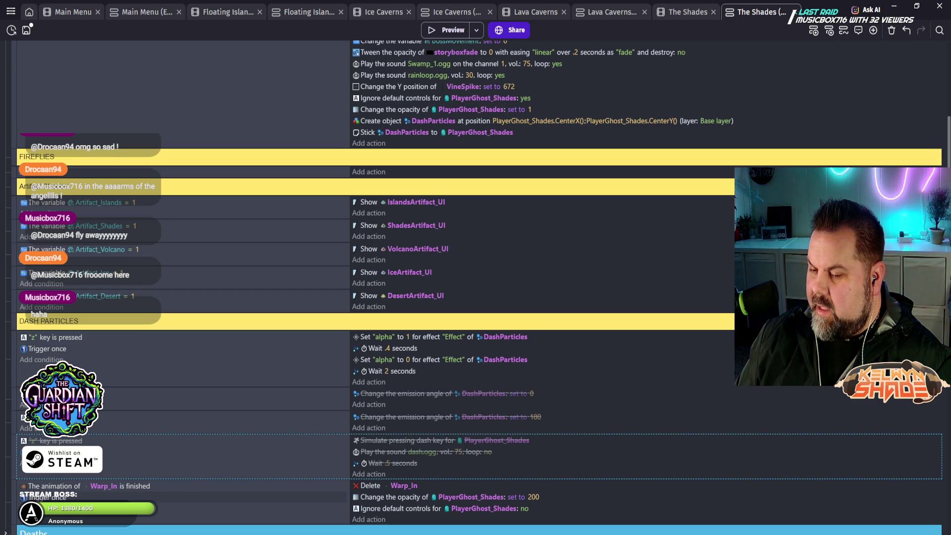
# - Disable the z-key DashParticles alpha event and start a playtest of the scene
pyautogui.scroll(1, 476, 288)
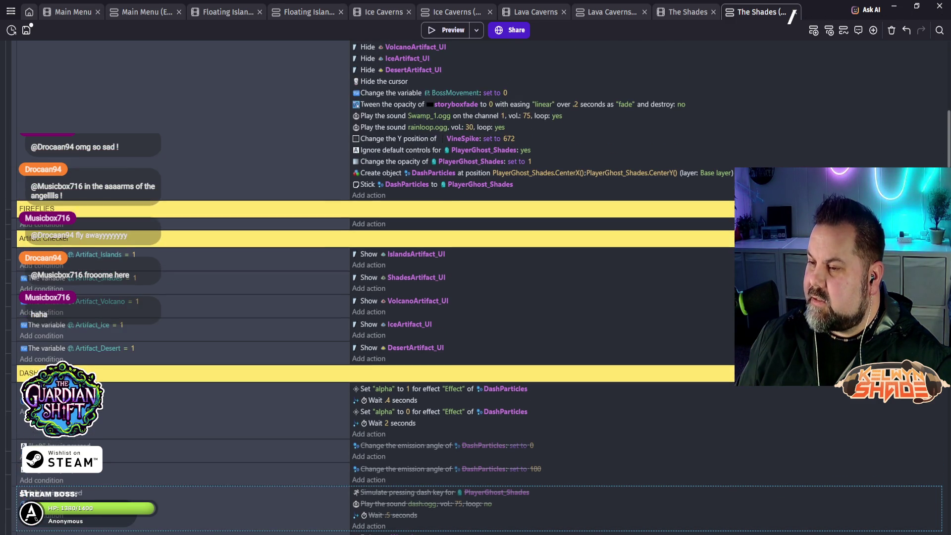
pyautogui.scroll(1, 476, 288)
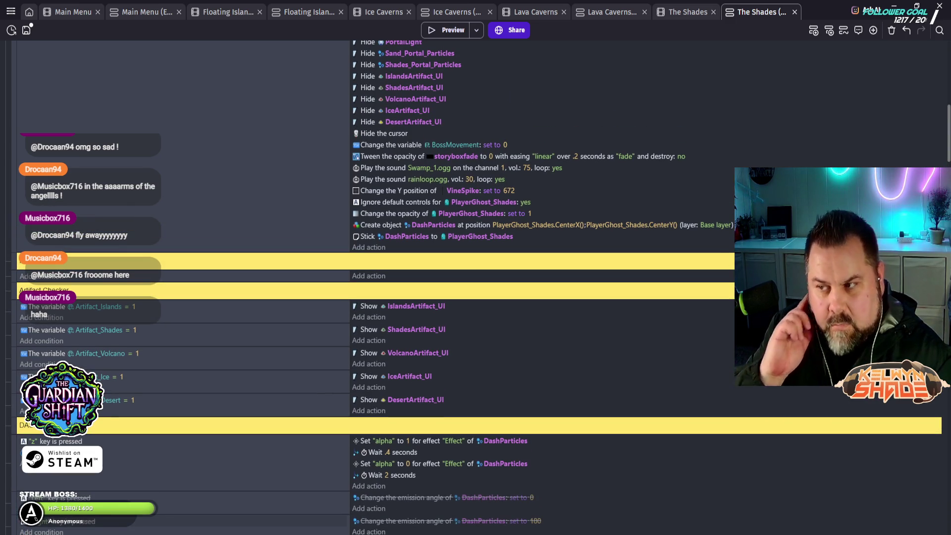
pyautogui.scroll(6, 476, 288)
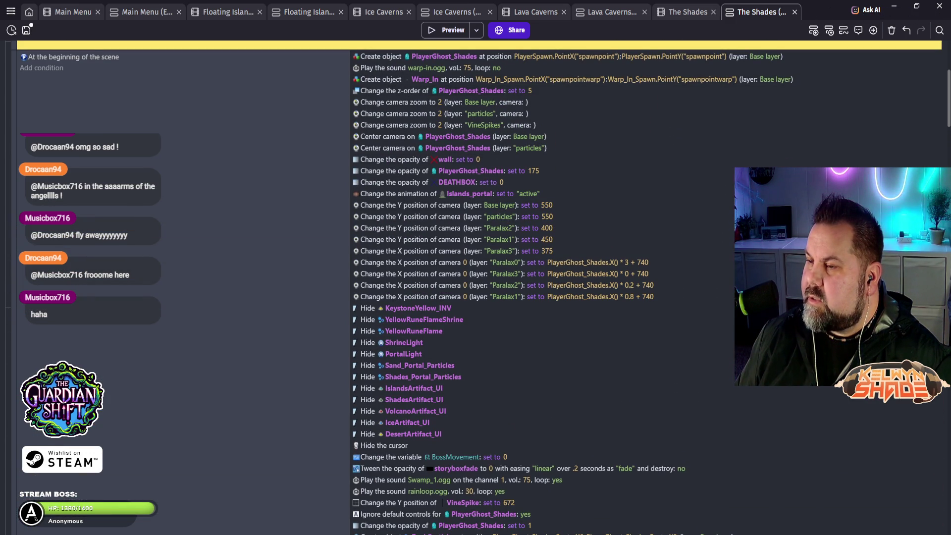
pyautogui.scroll(-5, 475, 287)
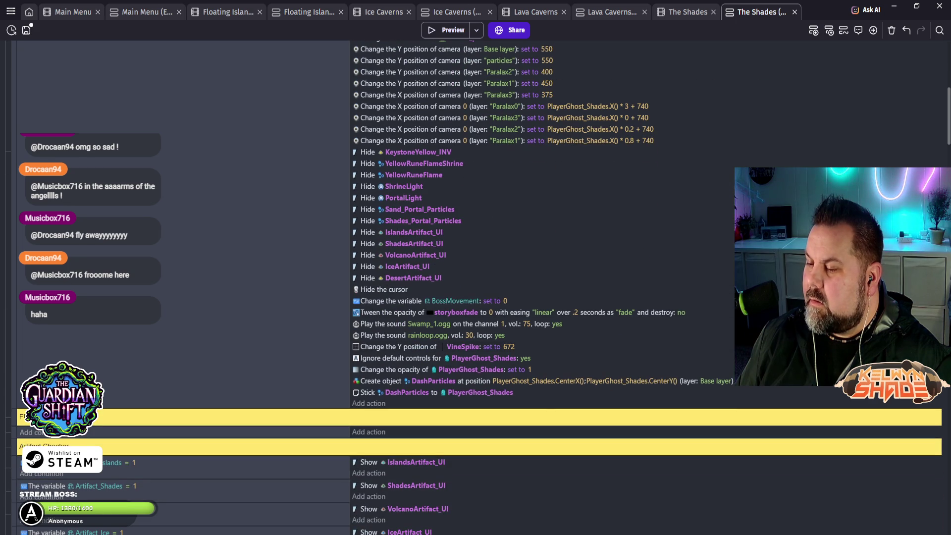
pyautogui.scroll(-4, 475, 288)
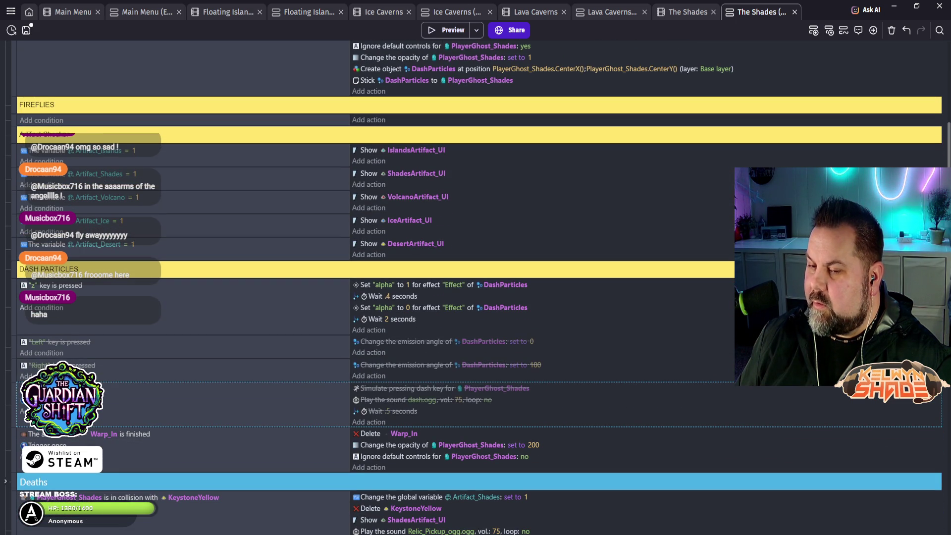
pyautogui.rightClick(20, 297)
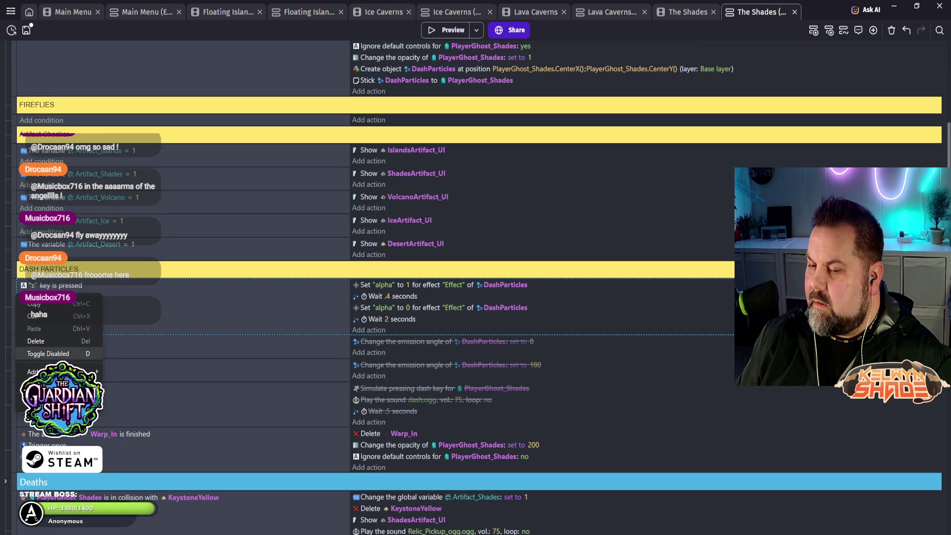
pyautogui.click(45, 352)
pyautogui.click(446, 29)
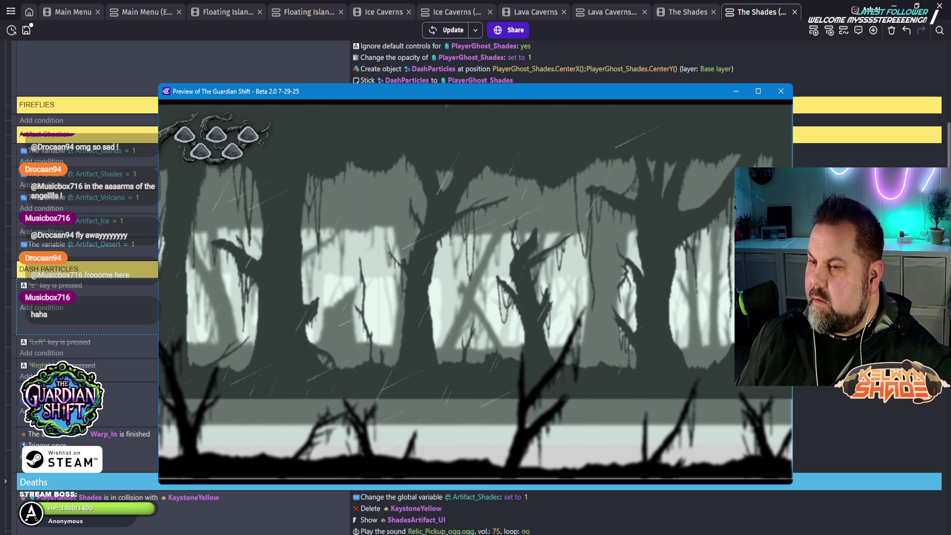
pyautogui.click(781, 91)
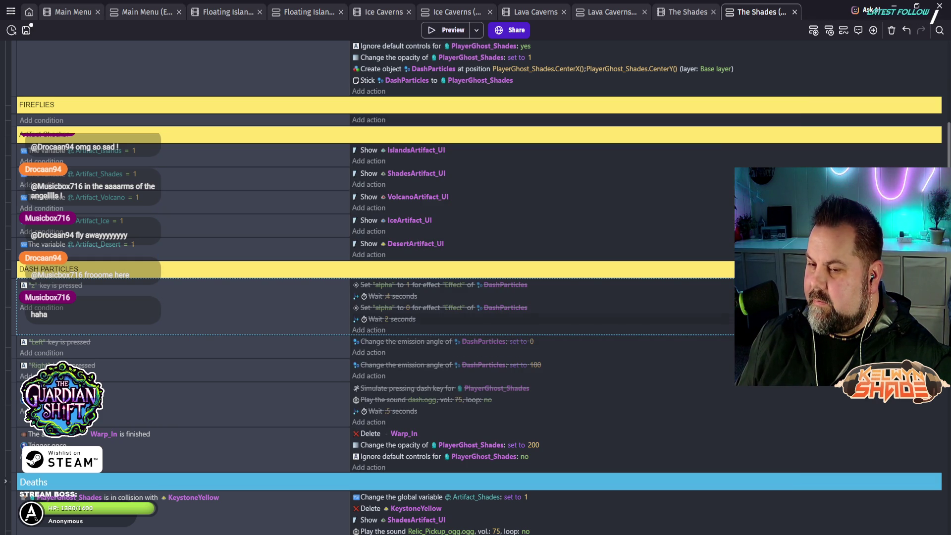
pyautogui.scroll(-3, 476, 297)
# - Disable the 'PlayerGhost_Shades is moving' parallax camera event and launch a preview
pyautogui.scroll(-2, 476, 298)
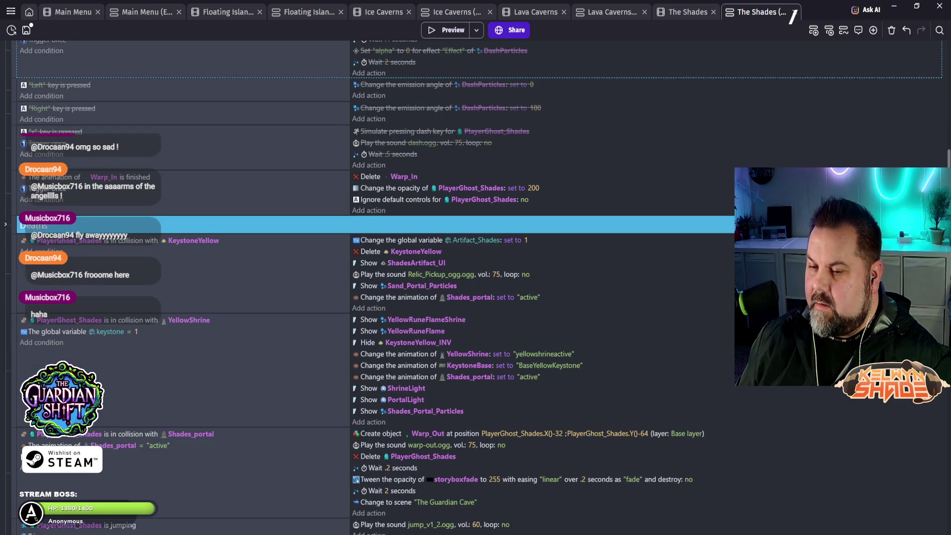
pyautogui.scroll(-5, 475, 298)
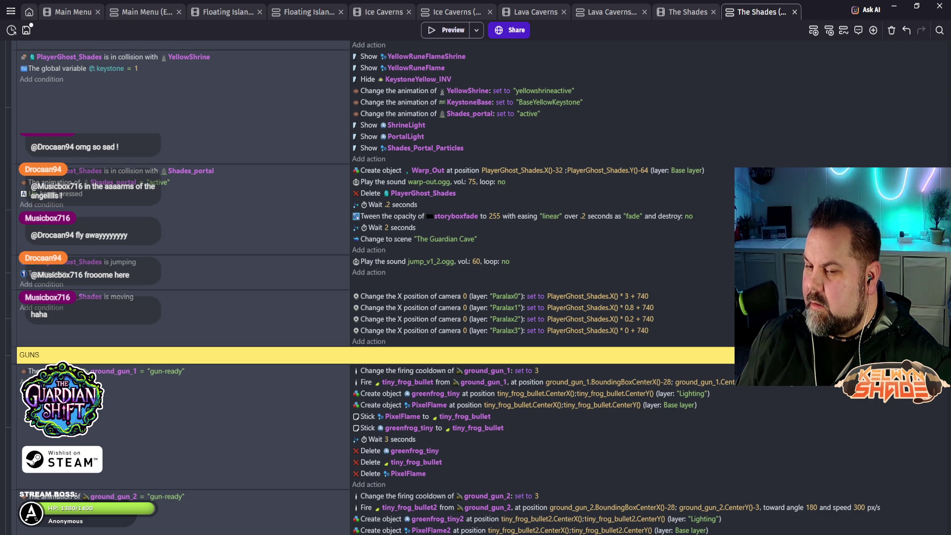
pyautogui.rightClick(14, 303)
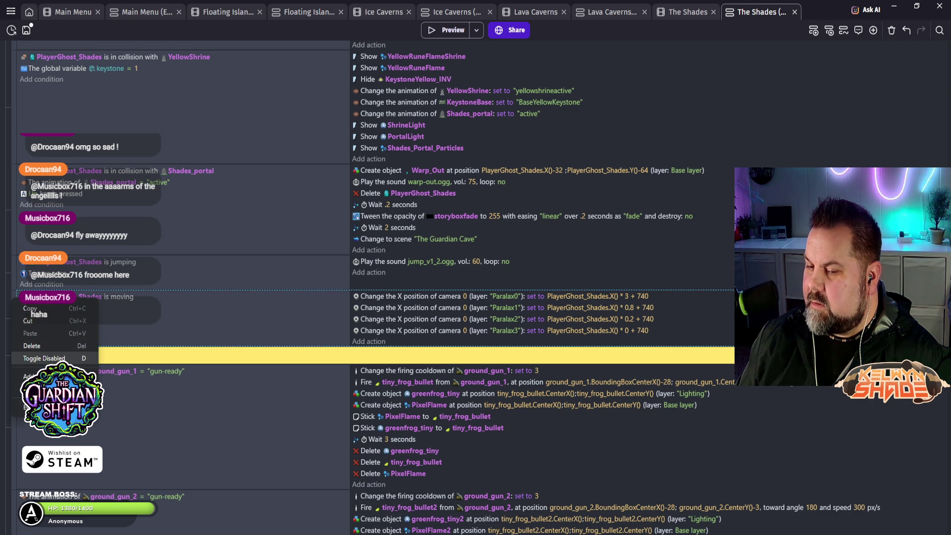
pyautogui.click(44, 358)
pyautogui.click(445, 30)
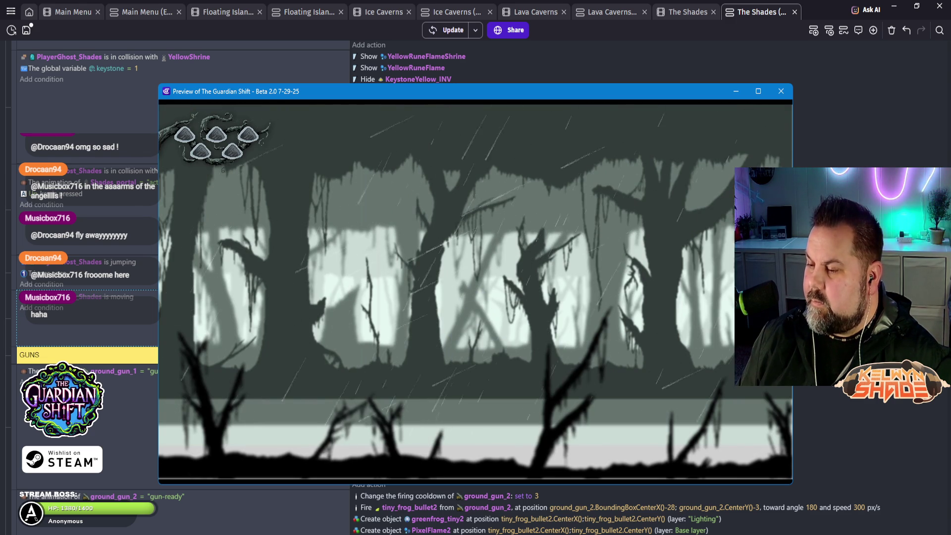
# - Close the game preview and re-enable the 'is moving' parallax camera event with D
pyautogui.hotkey('alt', 'F4')
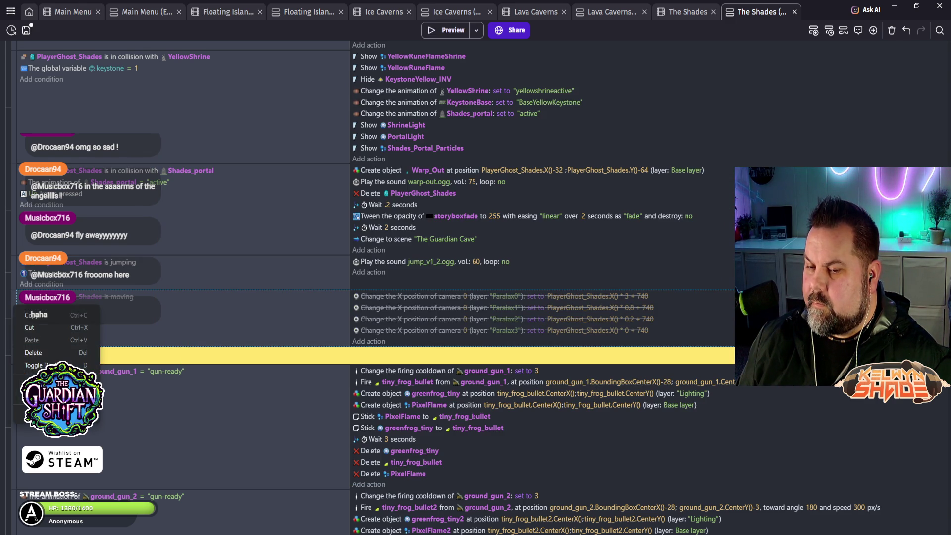
pyautogui.press('d')
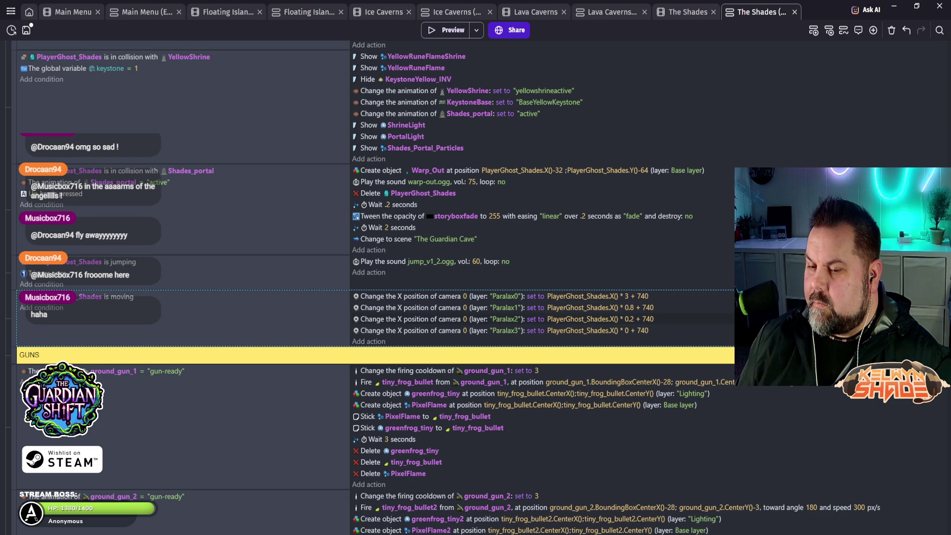
pyautogui.scroll(-10, 476, 287)
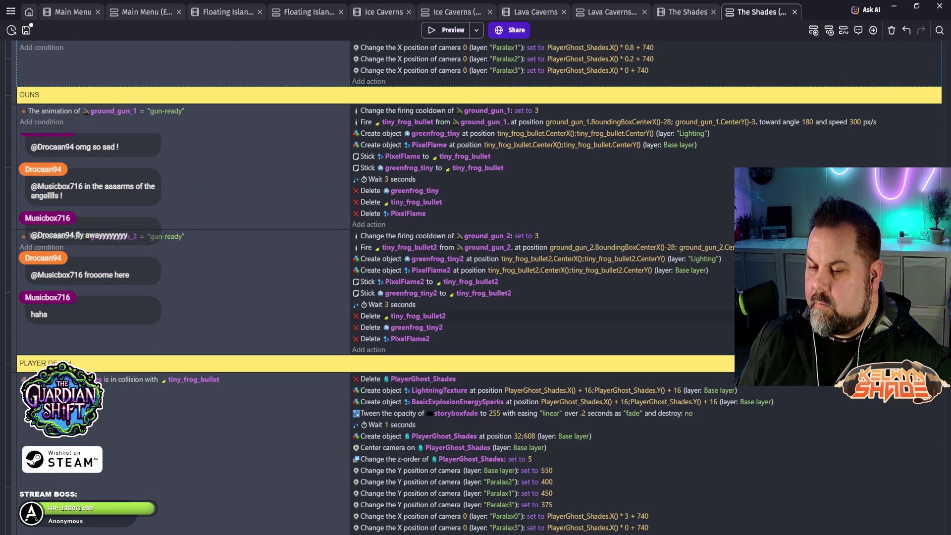
pyautogui.scroll(-5, 475, 287)
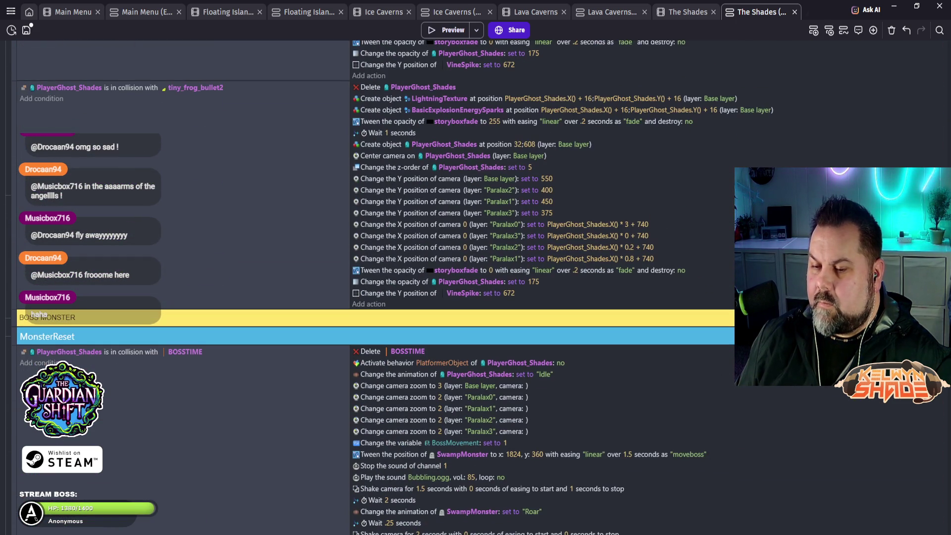
pyautogui.scroll(-2, 476, 287)
pyautogui.scroll(-3, 476, 287)
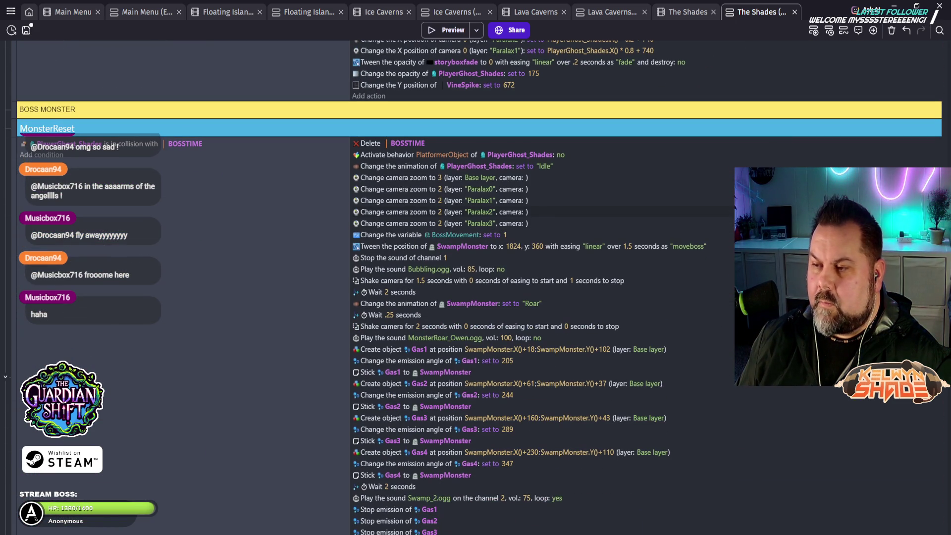
pyautogui.scroll(-20, 545, 288)
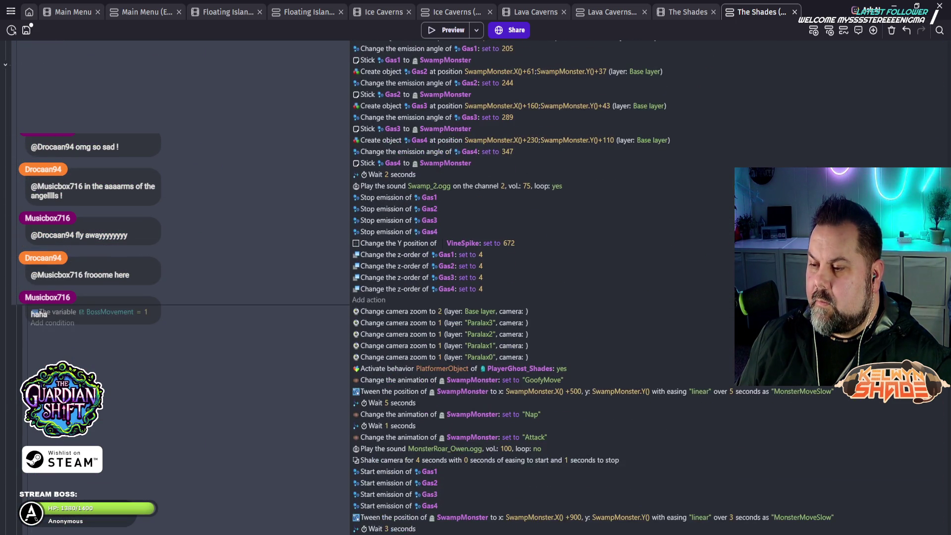
pyautogui.scroll(-15, 475, 287)
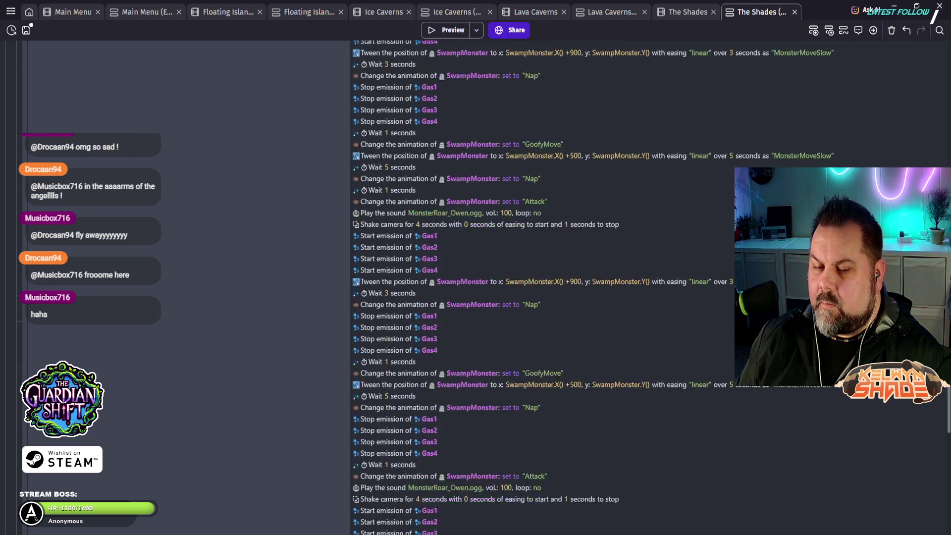
pyautogui.scroll(-4, 419, 373)
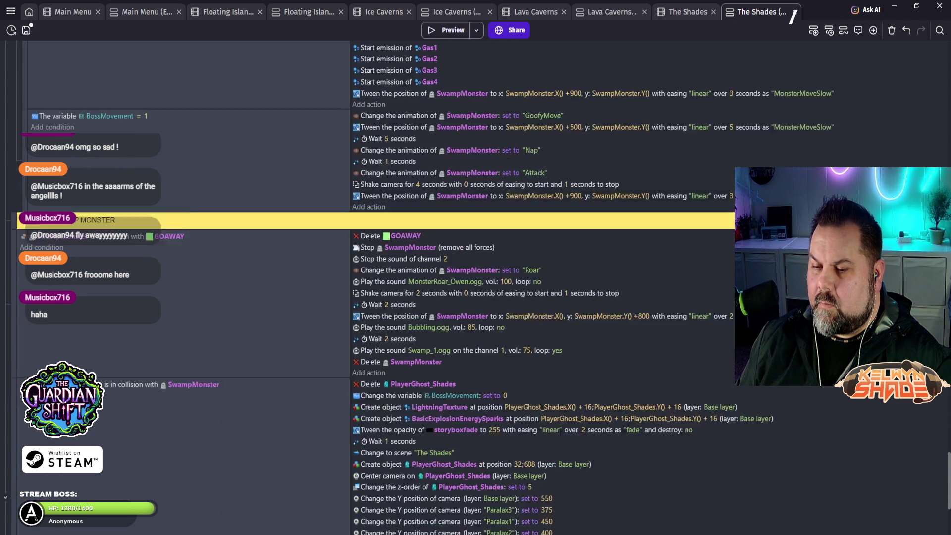
pyautogui.scroll(-10, 418, 373)
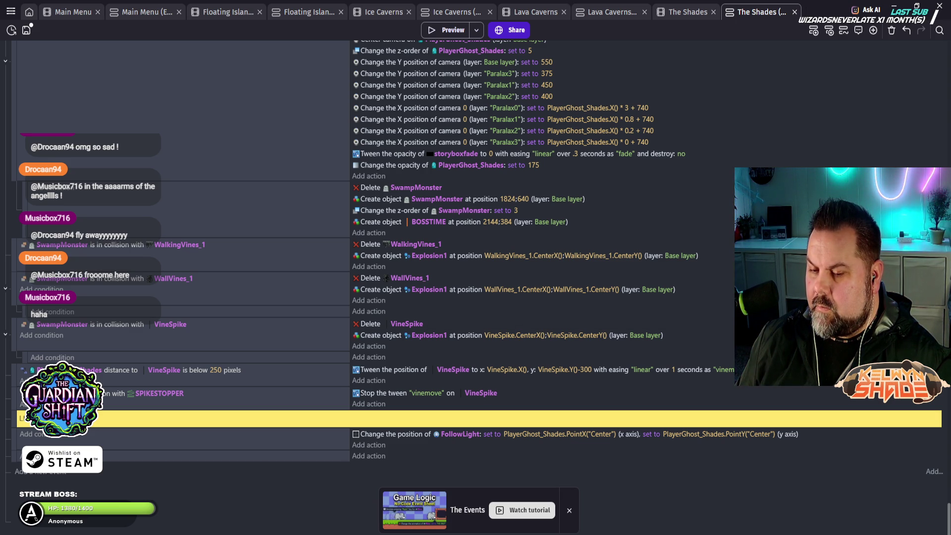
pyautogui.rightClick(14, 434)
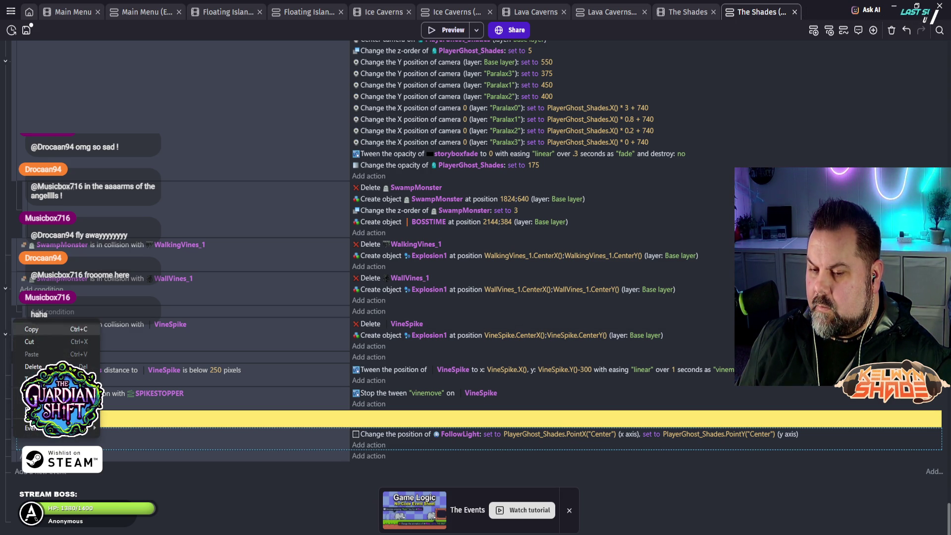
# - Disable the FollowLight-centring event and run a quick preview of the grey forest
pyautogui.click(35, 379)
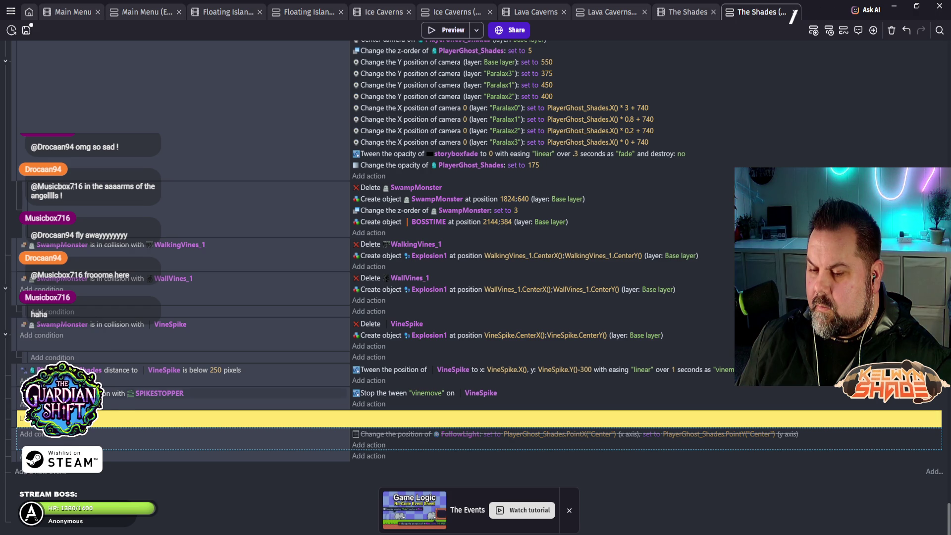
pyautogui.click(446, 30)
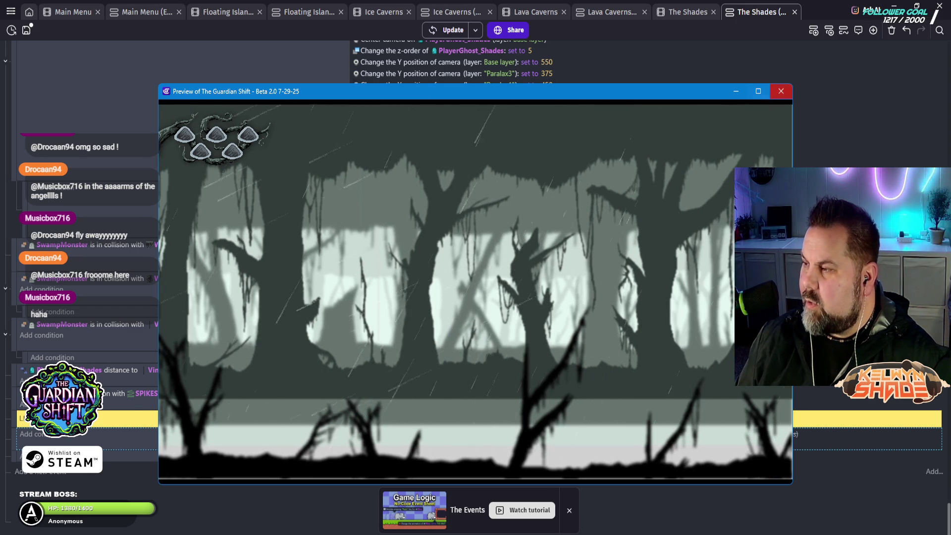
pyautogui.click(782, 91)
pyautogui.scroll(3, 476, 248)
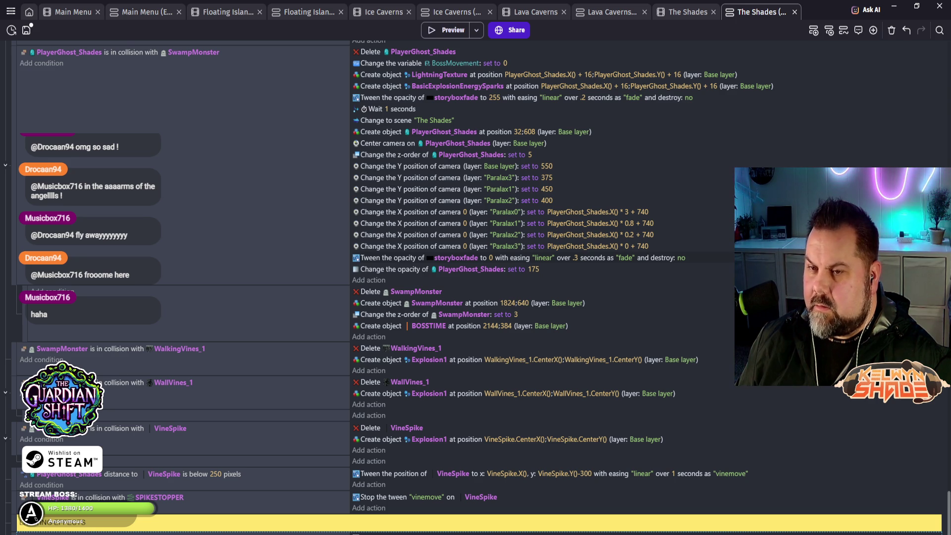
# - Scroll through The Shades events, then switch to The Shades scene layout tab
pyautogui.scroll(7, 475, 268)
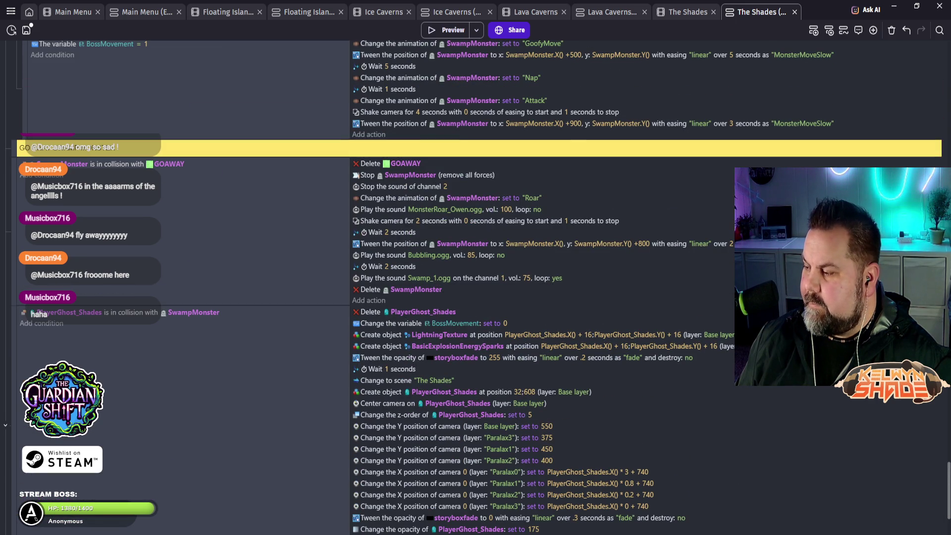
pyautogui.scroll(20, 475, 268)
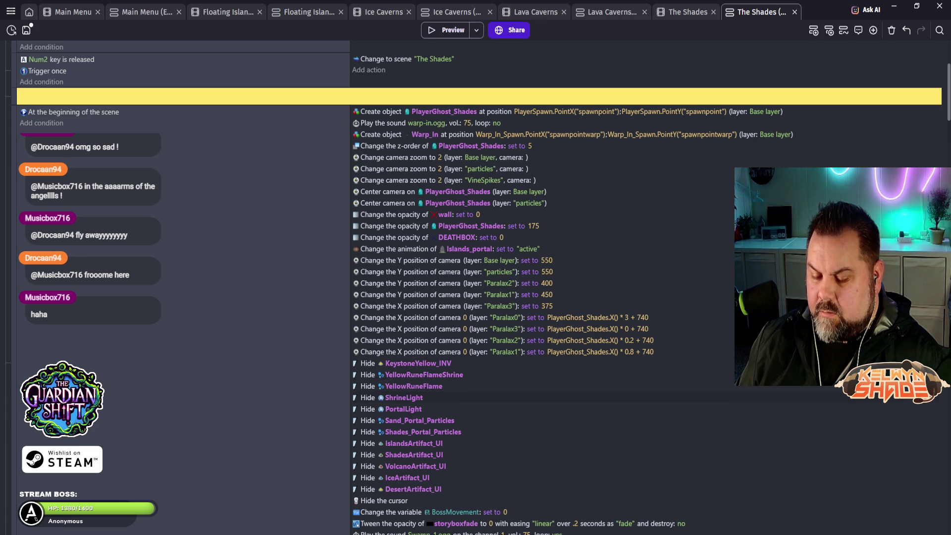
pyautogui.scroll(-5, 475, 396)
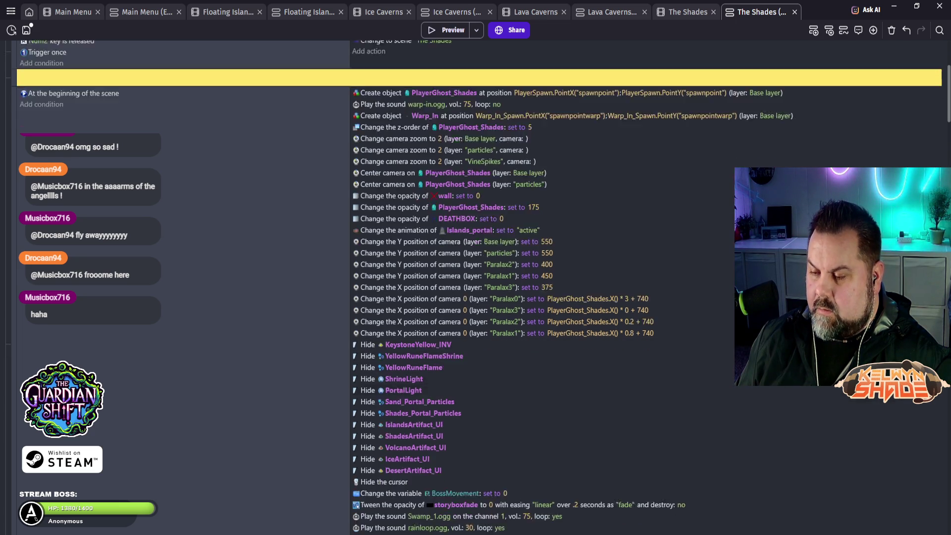
pyautogui.scroll(-3, 476, 298)
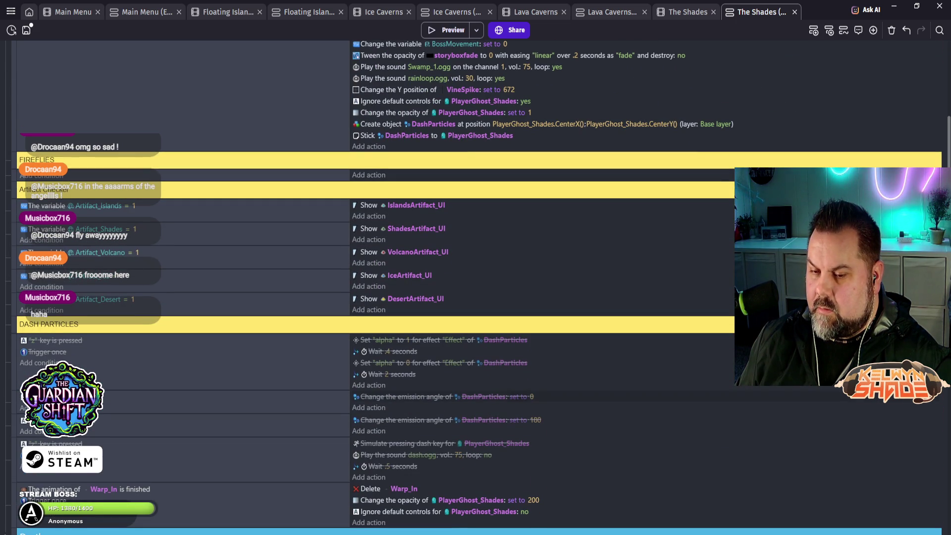
pyautogui.scroll(-1, 475, 297)
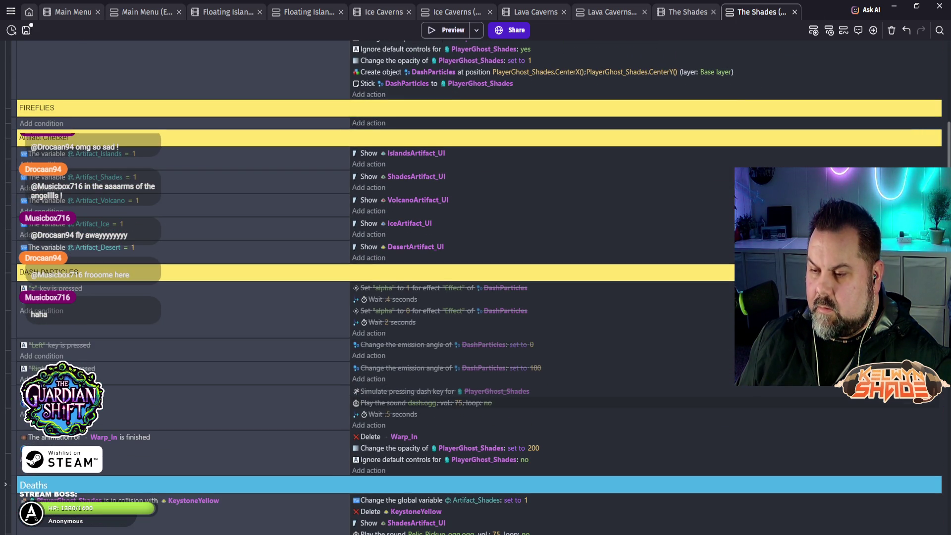
pyautogui.scroll(-6, 475, 298)
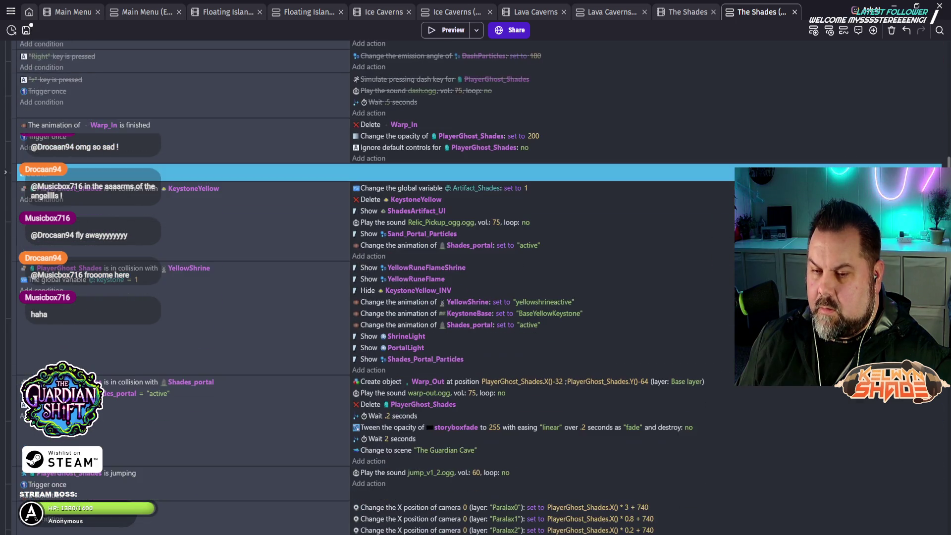
pyautogui.scroll(-1, 476, 297)
pyautogui.scroll(-1, 476, 298)
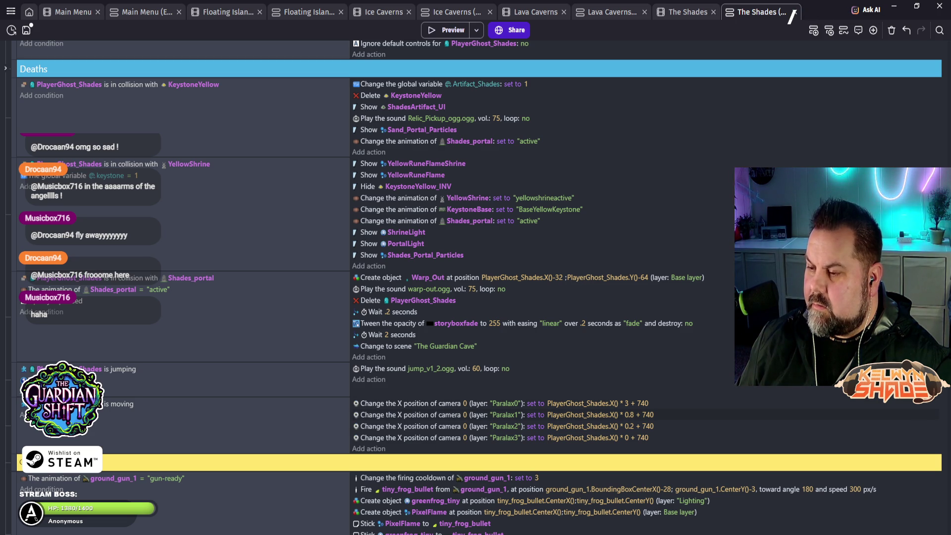
pyautogui.scroll(-3, 475, 287)
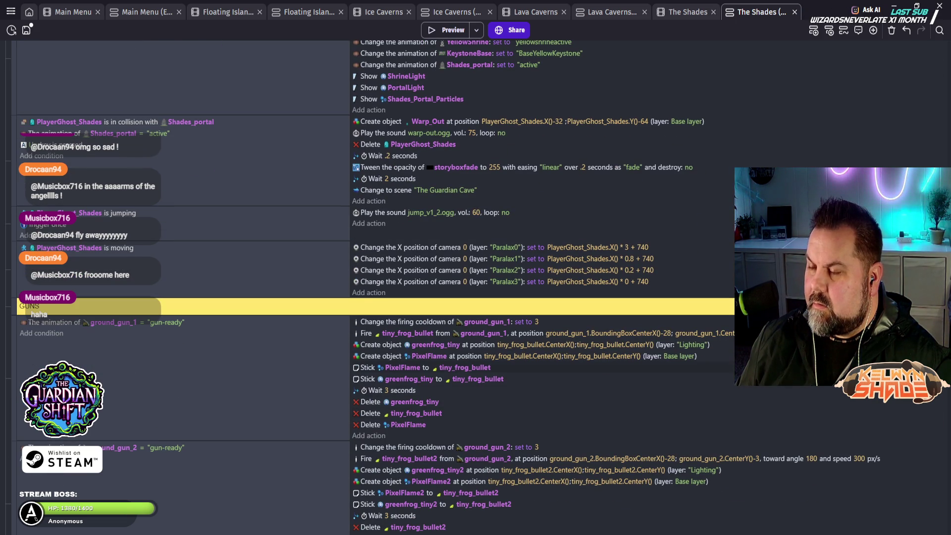
pyautogui.scroll(10, 476, 288)
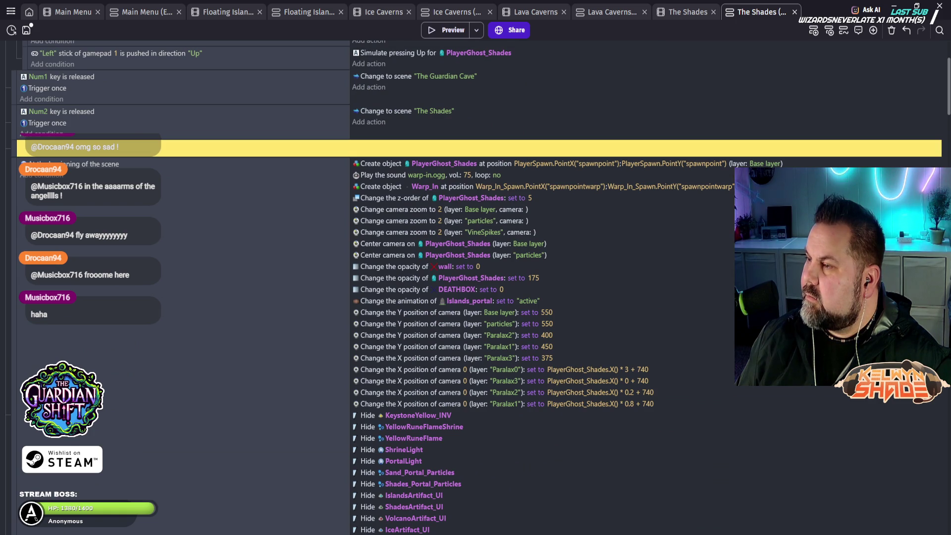
pyautogui.hotkey('ctrl', 'shift', 'Tab')
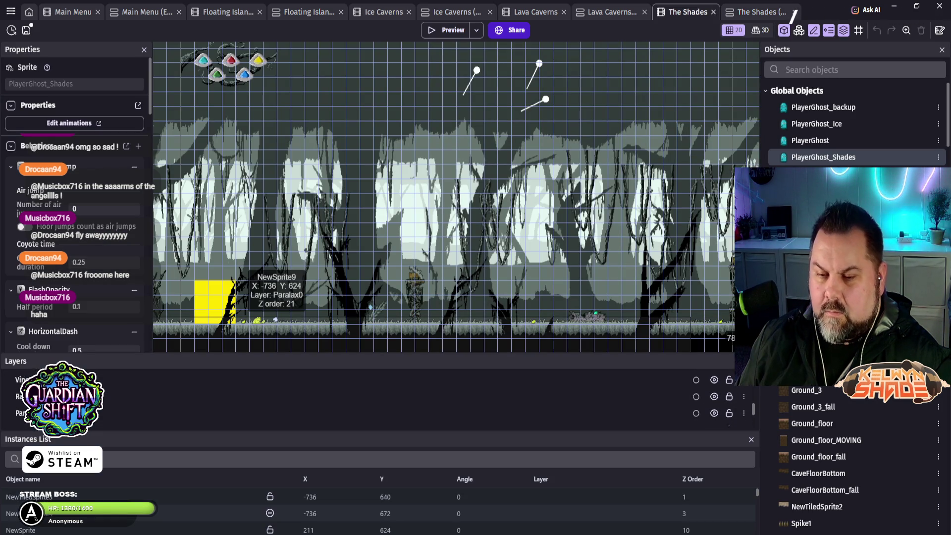
# - Show the Extensions list in the project manager and view the Advanced platformer movements details
pyautogui.scroll(2, 376, 396)
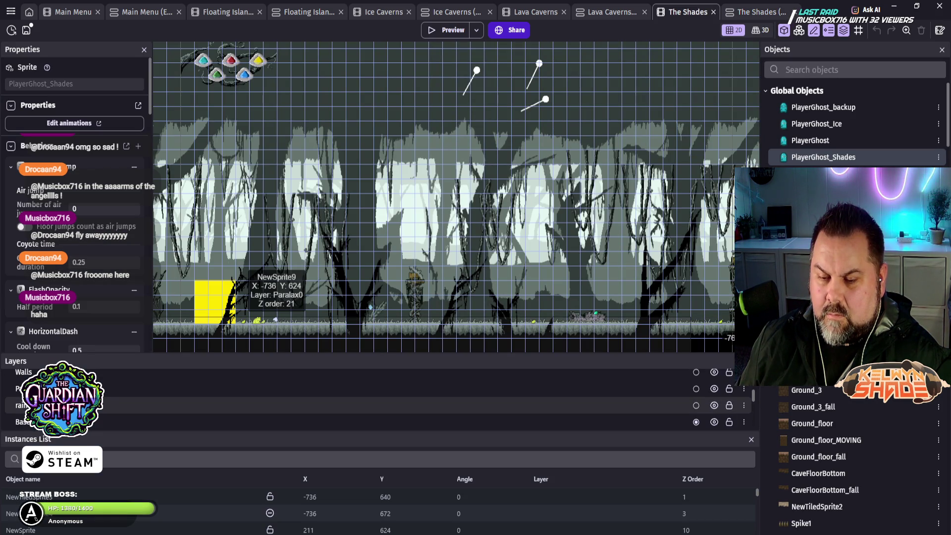
pyautogui.scroll(-3, 376, 396)
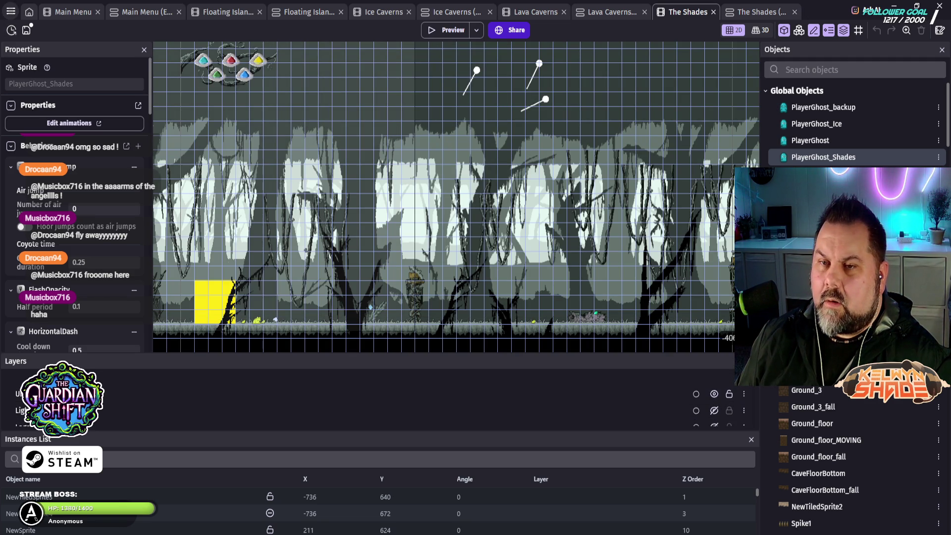
pyautogui.click(10, 10)
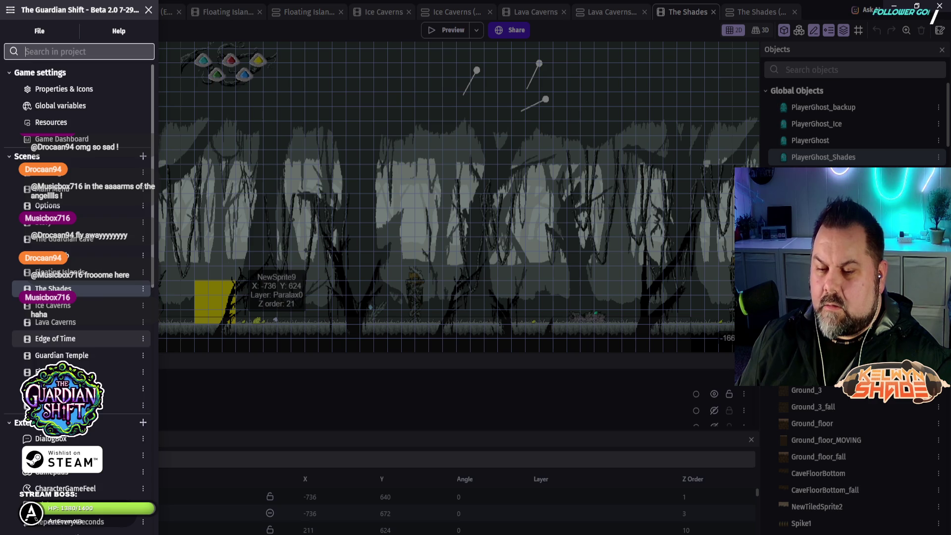
pyautogui.scroll(-7, 79, 366)
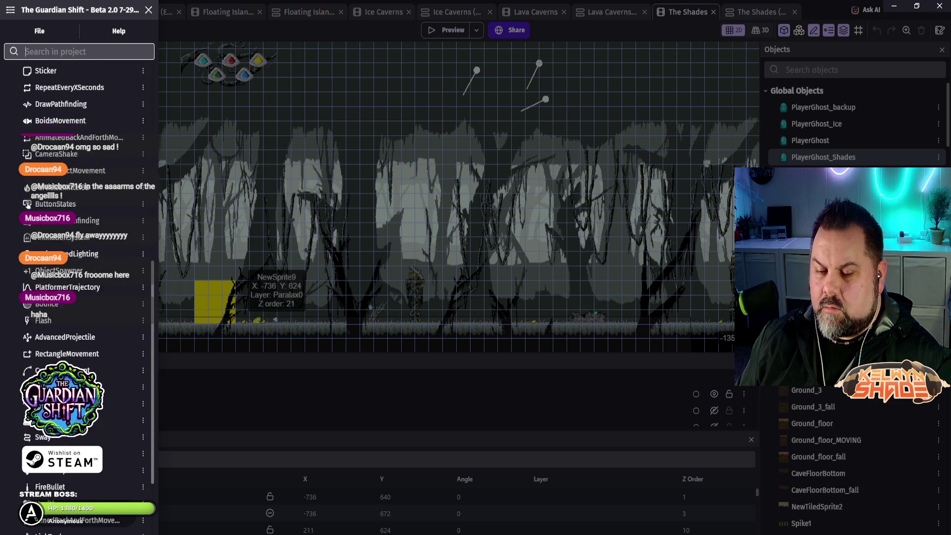
pyautogui.scroll(-3, 79, 360)
pyautogui.click(75, 362)
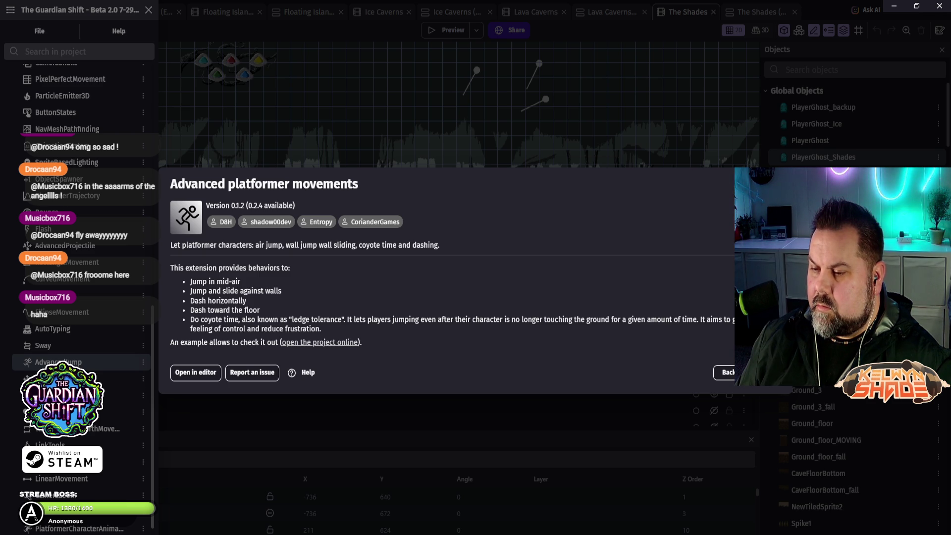
# - Update Advanced platformer movements from 0.1.2 to 0.2.4
pyautogui.click(758, 372)
pyautogui.press('Return')
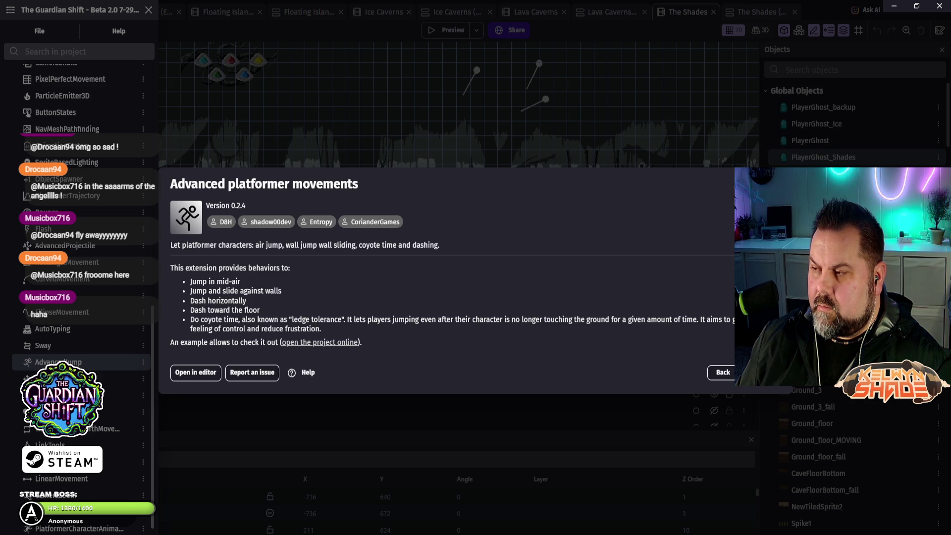
pyautogui.click(723, 372)
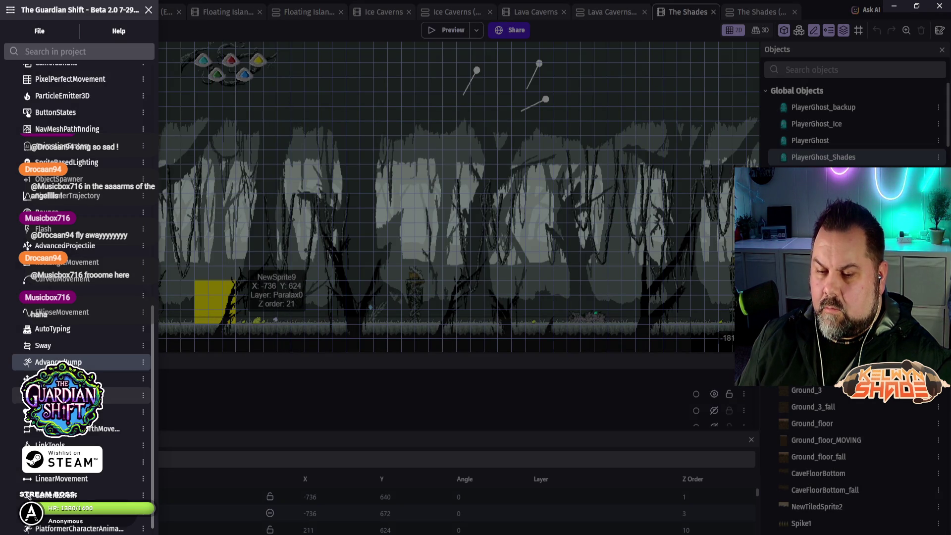
# - Review the Camera Zoom, Smooth Camera and Object spawner extension details
pyautogui.scroll(-2, 80, 394)
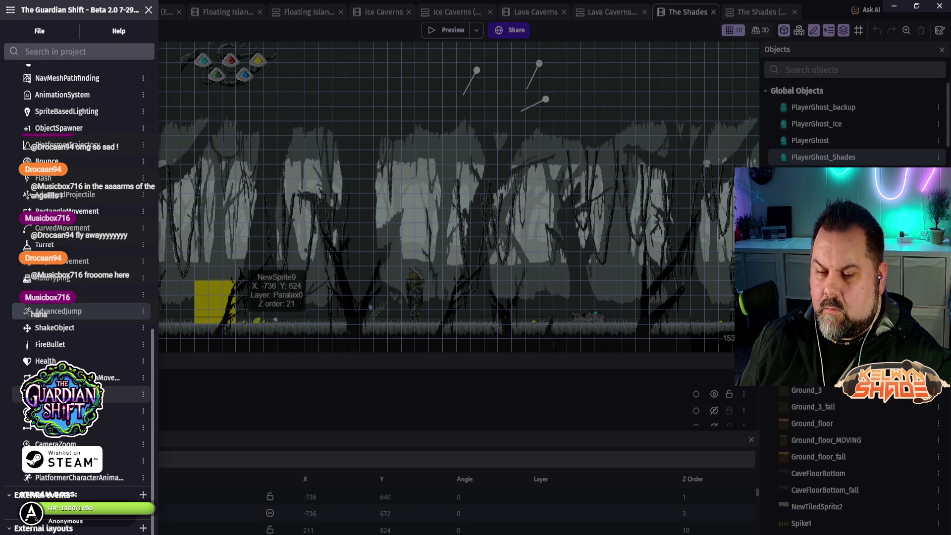
pyautogui.click(79, 444)
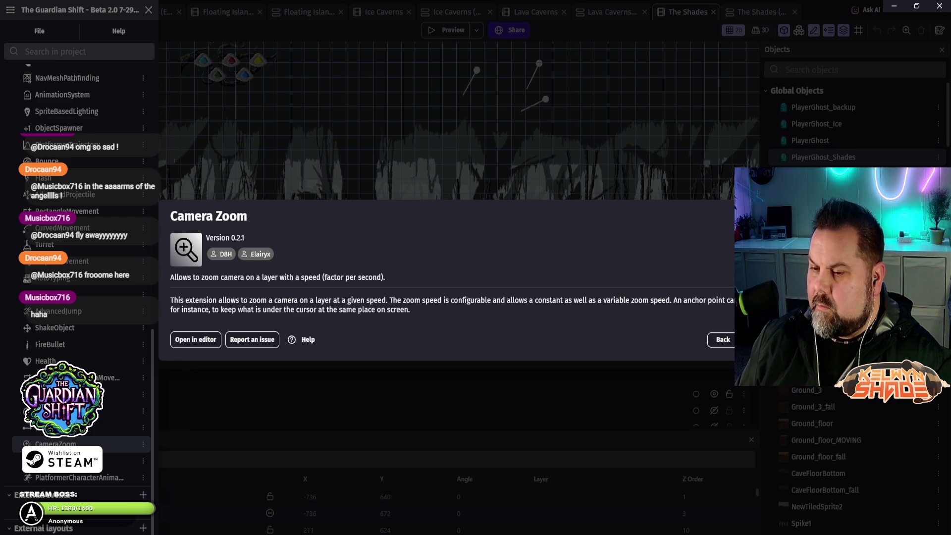
pyautogui.press('Escape')
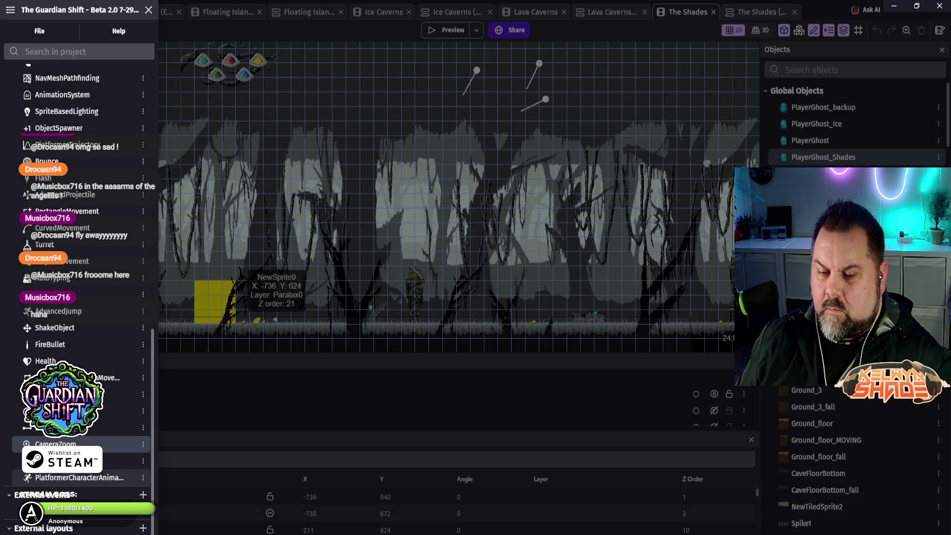
pyautogui.click(79, 461)
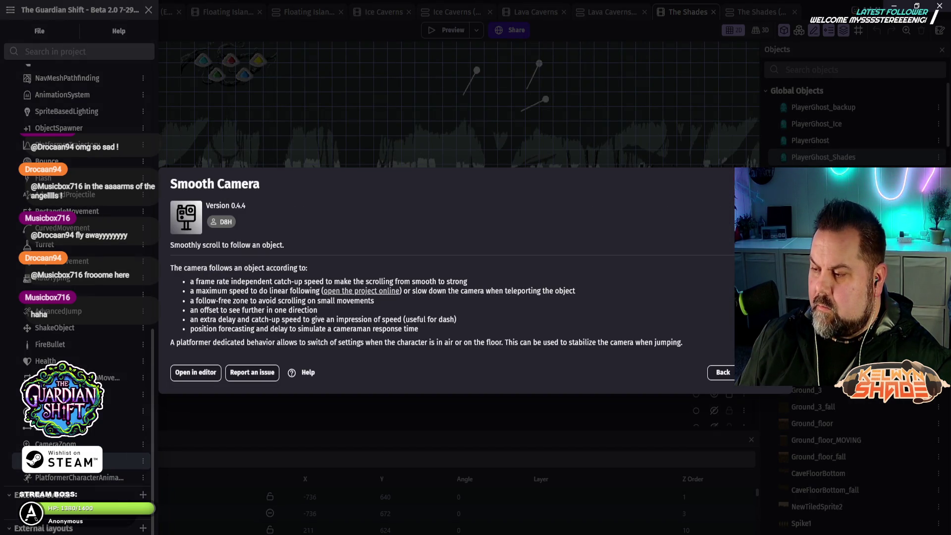
pyautogui.press('Escape')
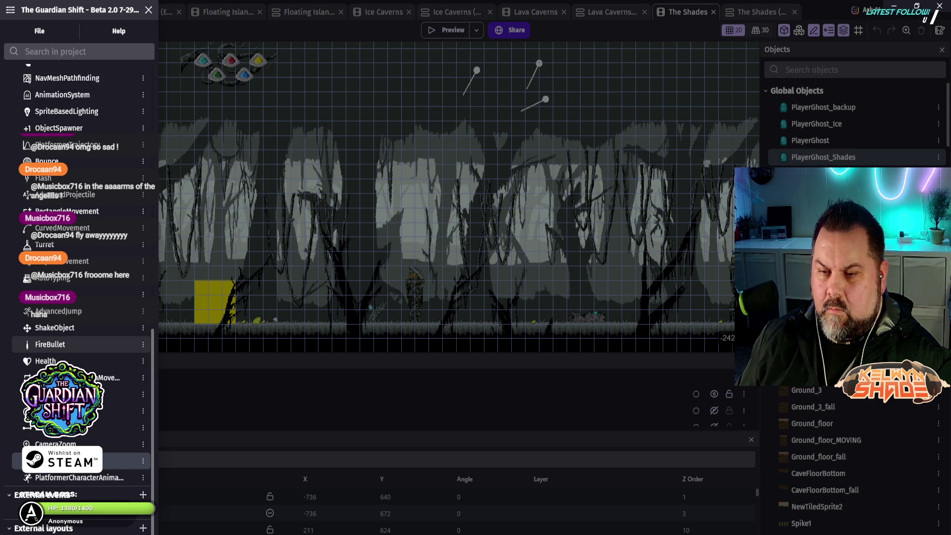
pyautogui.scroll(1, 79, 344)
pyautogui.scroll(1, 79, 332)
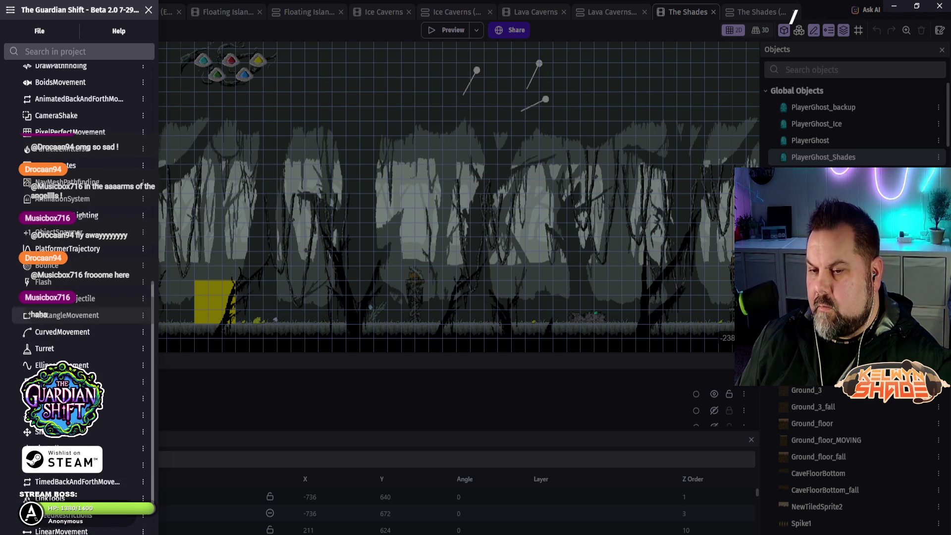
pyautogui.click(80, 232)
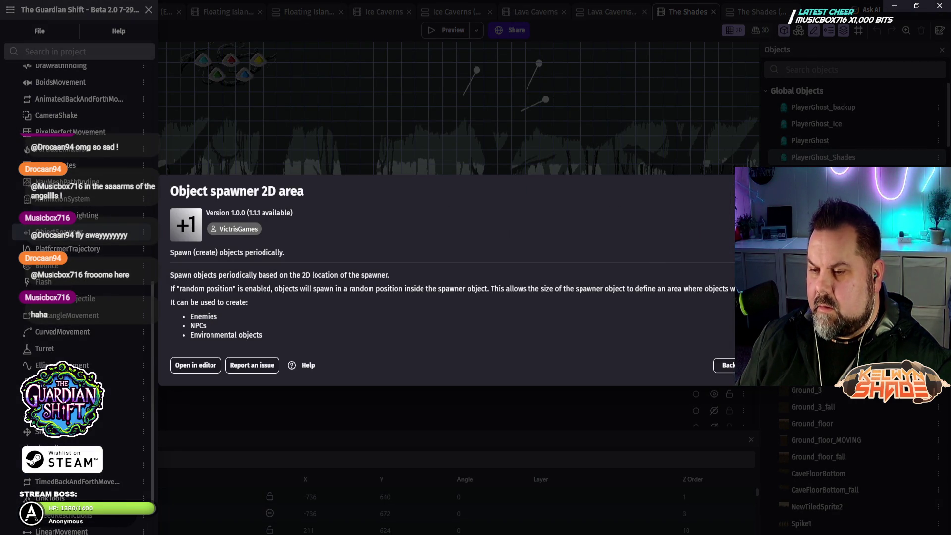
pyautogui.press('Escape')
# - Update the 3D particle emitter extension to version 3.0.1
pyautogui.scroll(1, 79, 258)
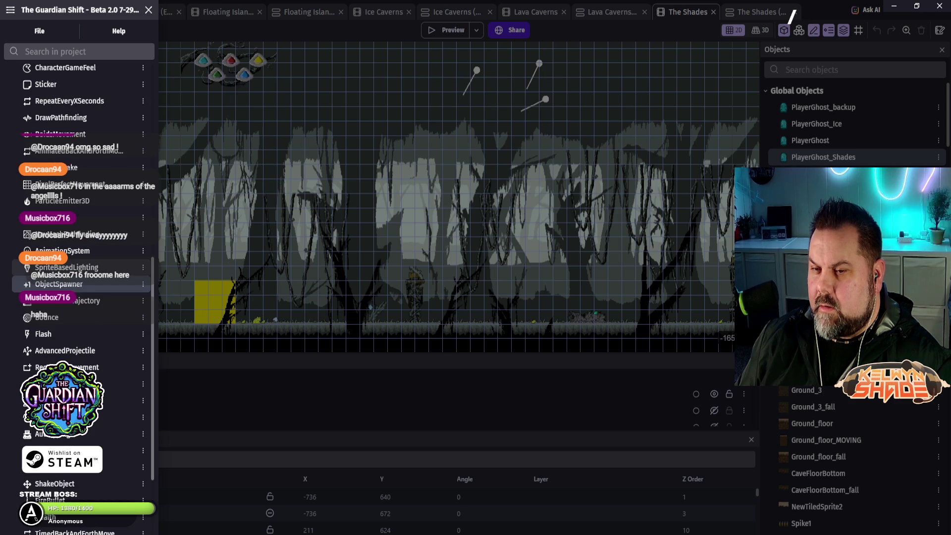
pyautogui.click(62, 201)
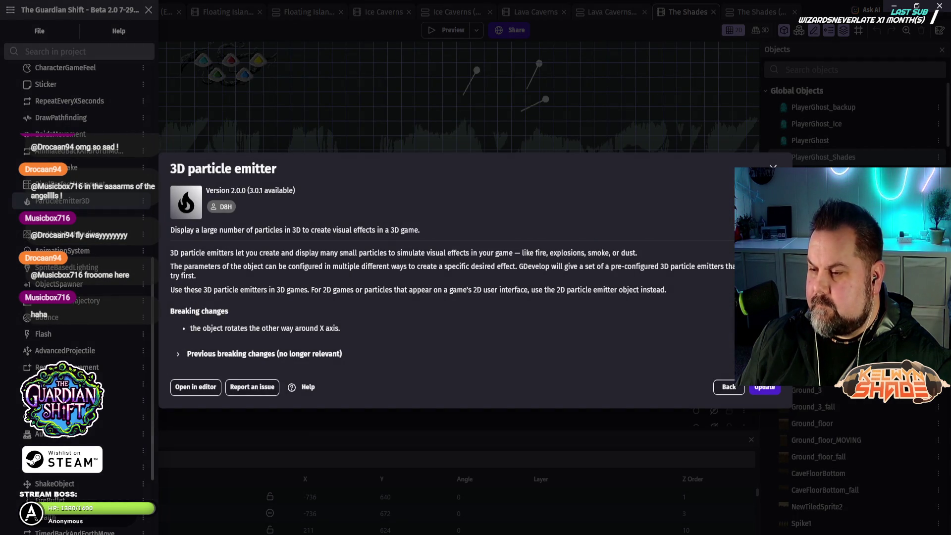
pyautogui.click(764, 387)
pyautogui.press('Return')
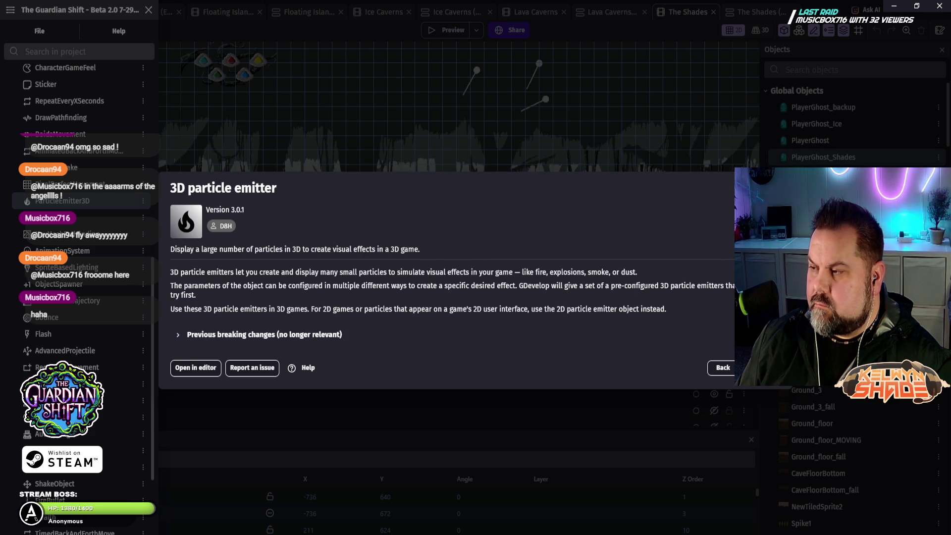
pyautogui.press('Escape')
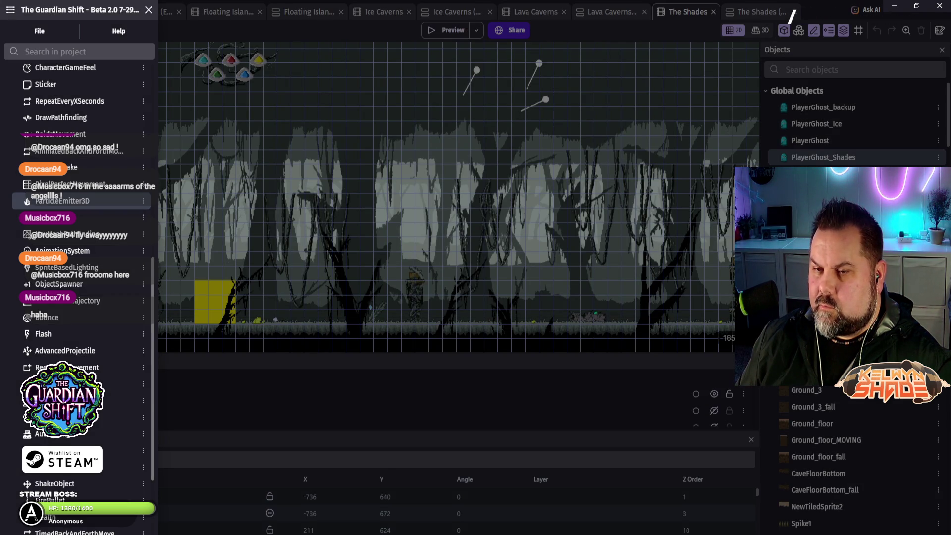
# - Review the Character game feel extension details
pyautogui.scroll(2, 79, 203)
pyautogui.scroll(2, 79, 203)
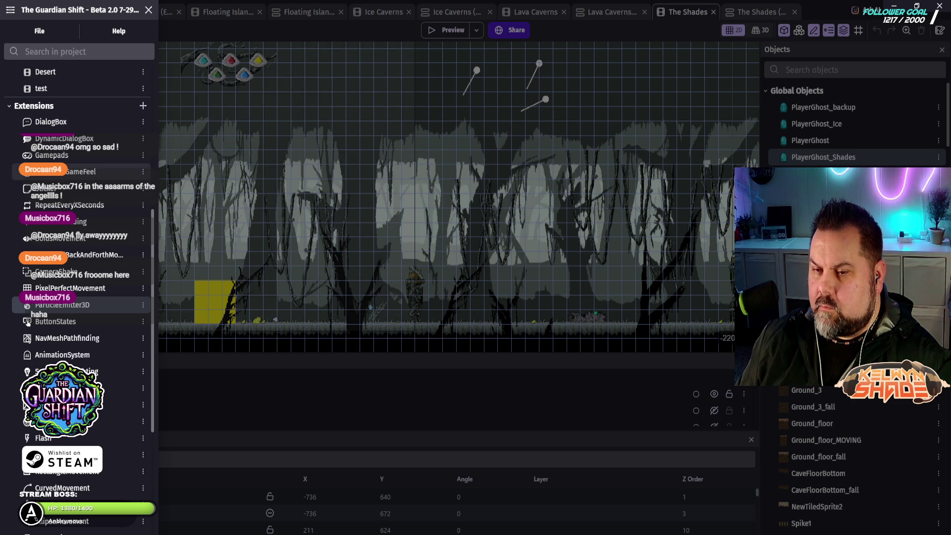
pyautogui.click(80, 171)
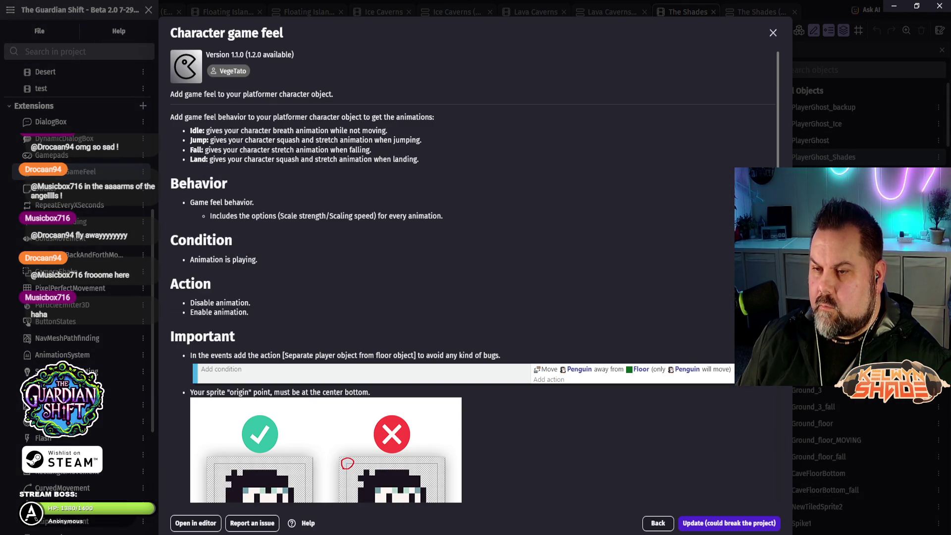
pyautogui.press('Escape')
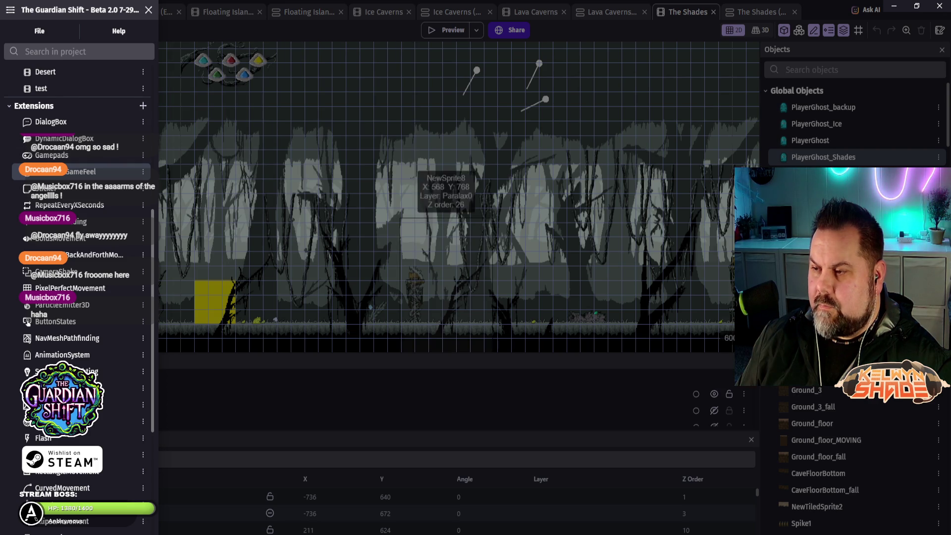
# - Close the project manager, select the NewSprite8 background instance, and launch a preview
pyautogui.press('Escape')
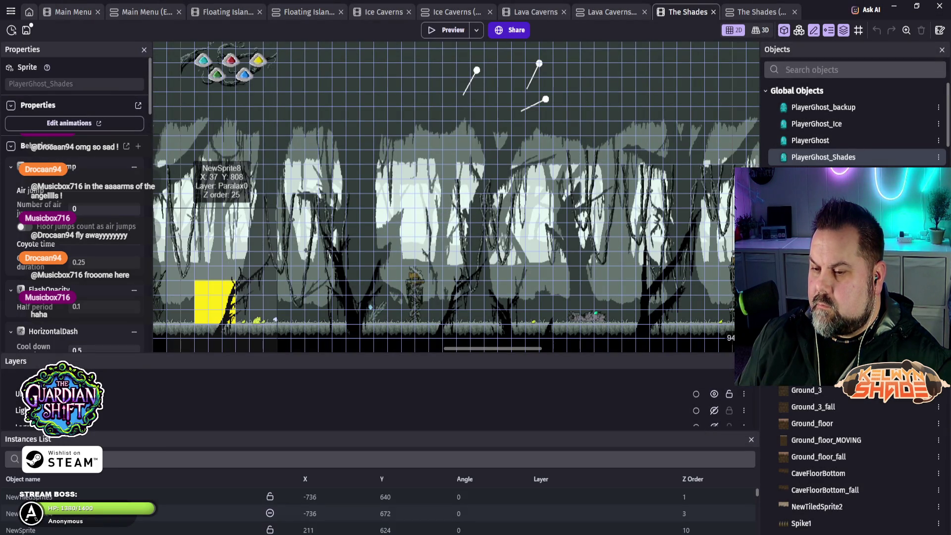
pyautogui.click(222, 208)
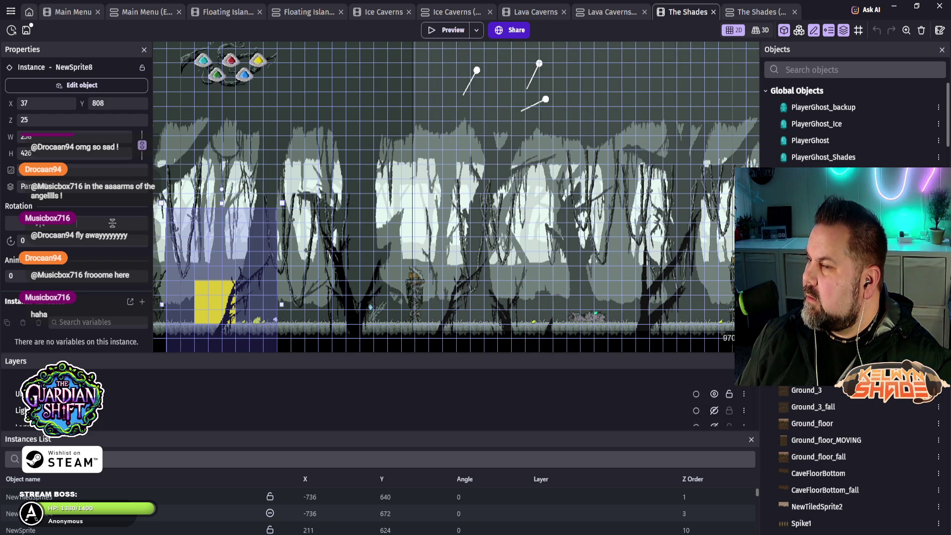
pyautogui.click(446, 29)
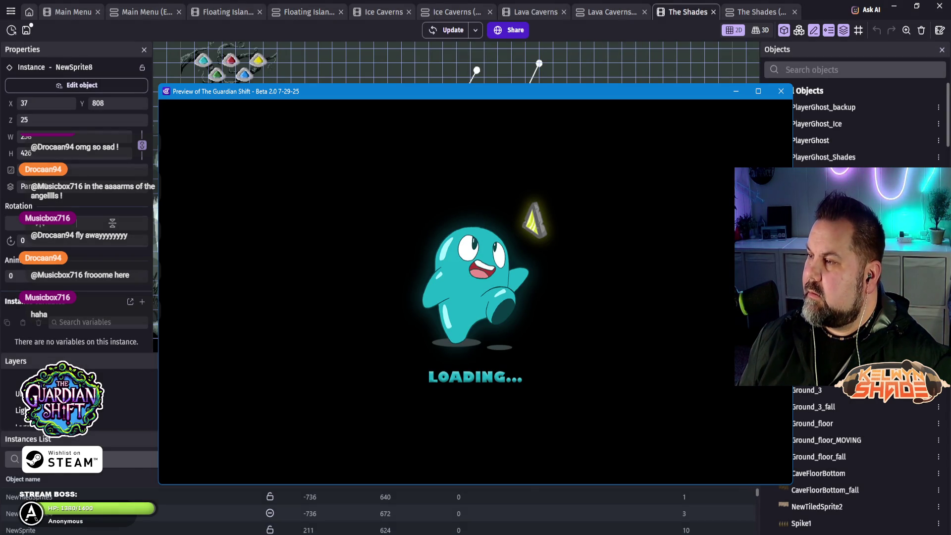
# - Jump the ghost around in two forest playtests, then return to The Shades event sheet
pyautogui.press('space')
pyautogui.press('space')
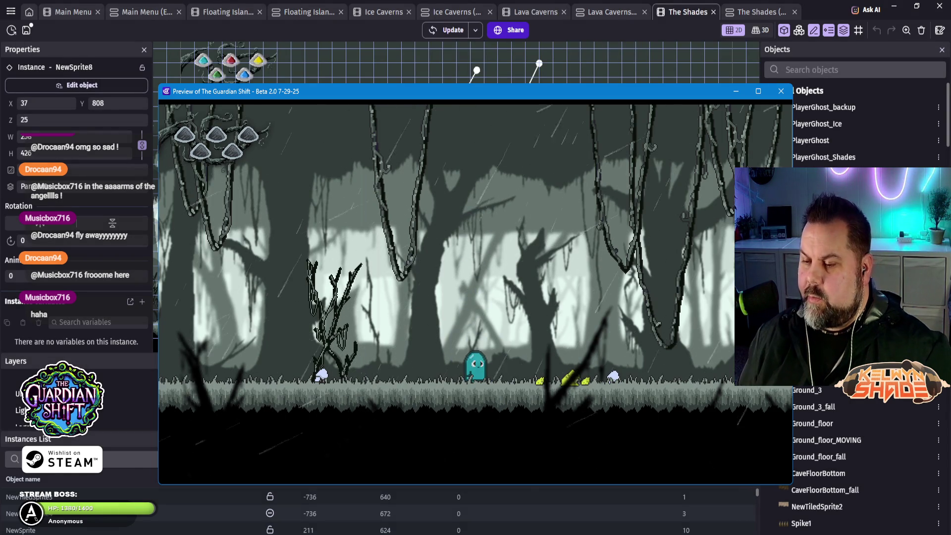
pyautogui.press('space')
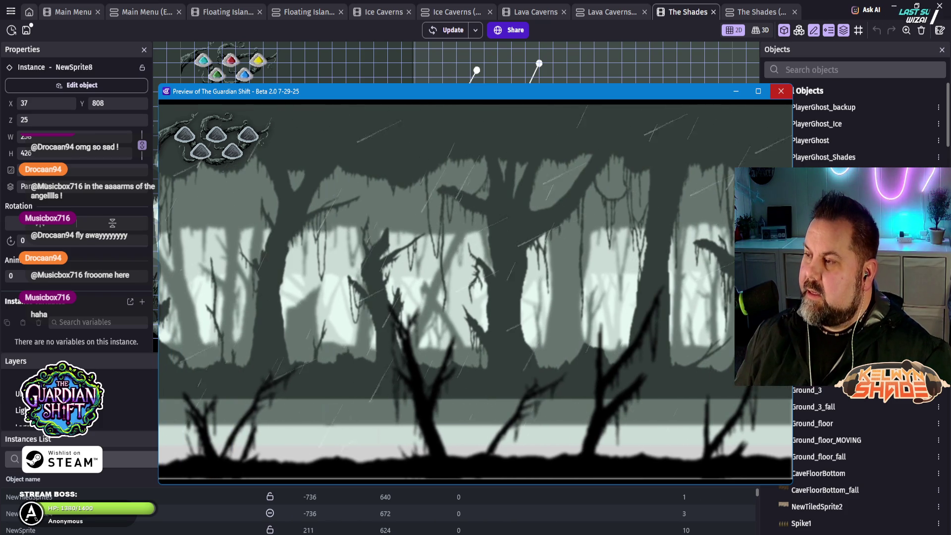
pyautogui.hotkey('alt', 'F4')
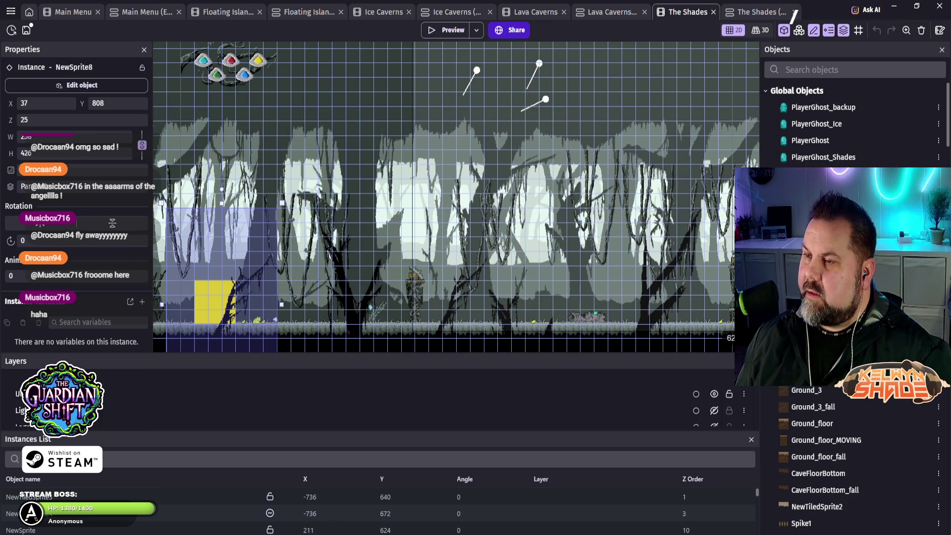
pyautogui.press('F5')
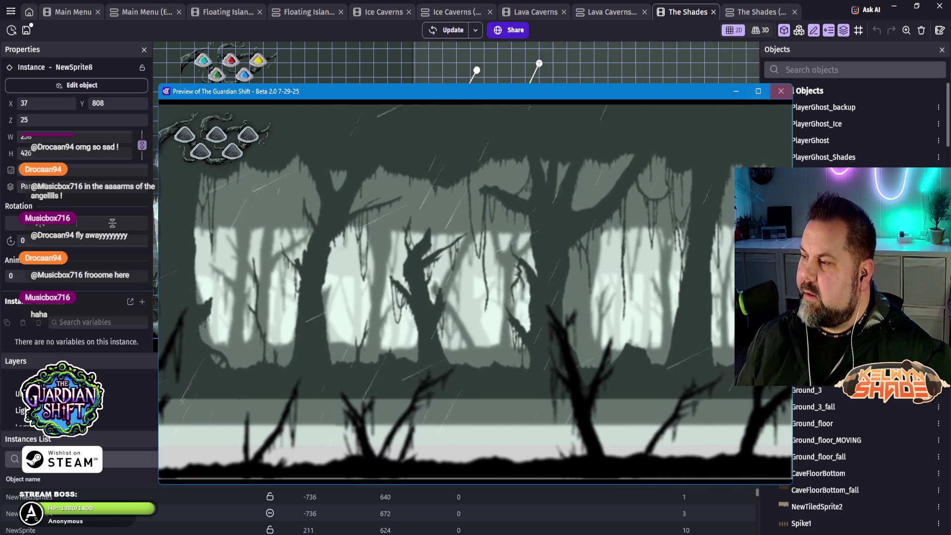
pyautogui.hotkey('alt', 'F4')
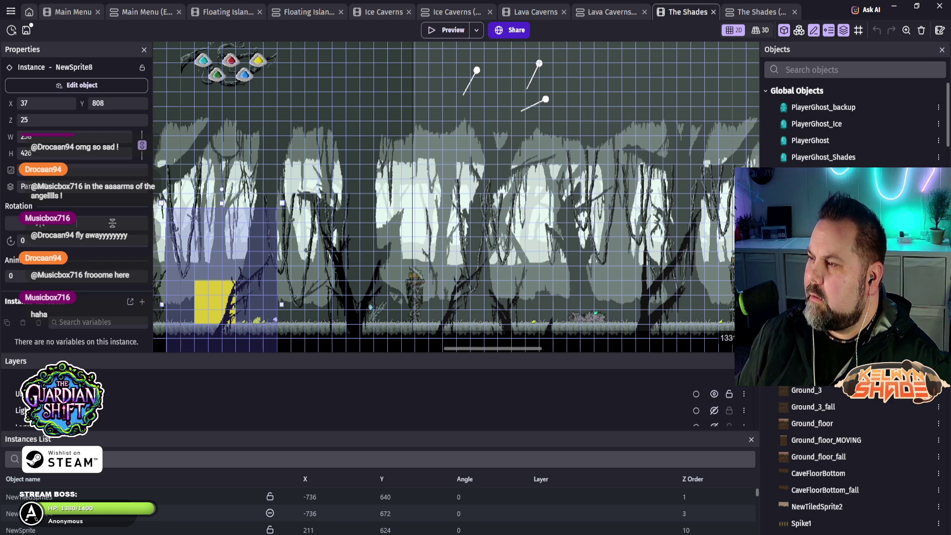
pyautogui.hotkey('ctrl', 'Tab')
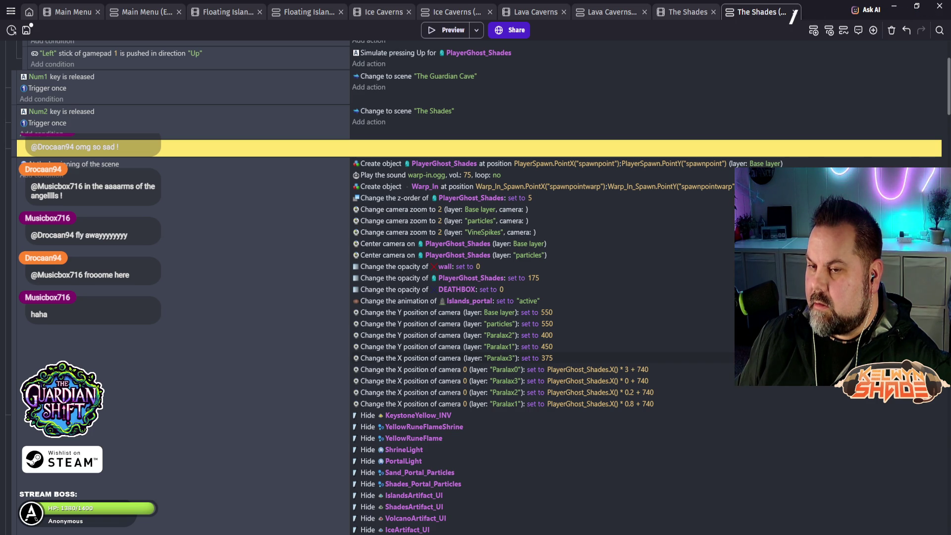
# - Select the four scene-start camera Y actions for Base layer, particles, Paralax1 and Paralax2
pyautogui.scroll(-3, 476, 287)
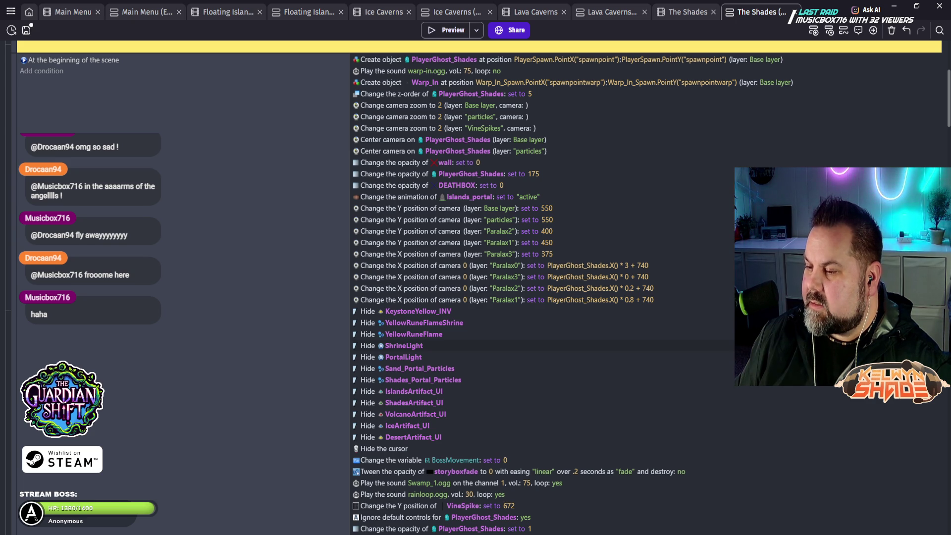
pyautogui.scroll(-5, 476, 288)
pyautogui.scroll(-15, 475, 287)
pyautogui.scroll(-1, 476, 288)
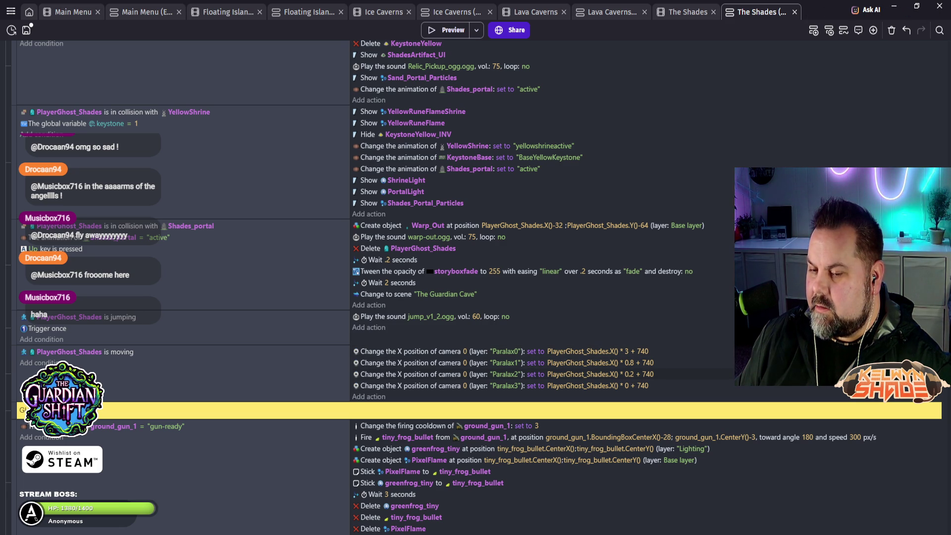
pyautogui.scroll(10, 476, 287)
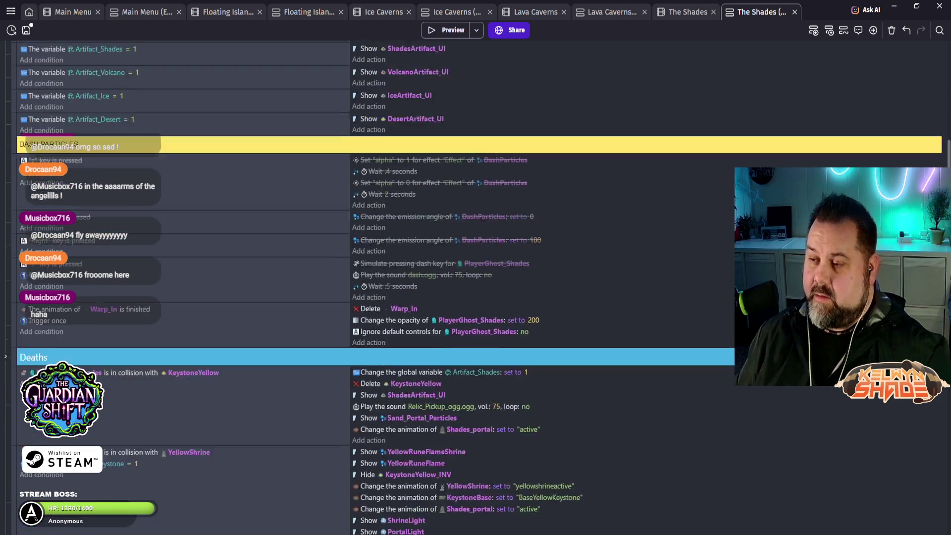
pyautogui.scroll(3, 476, 292)
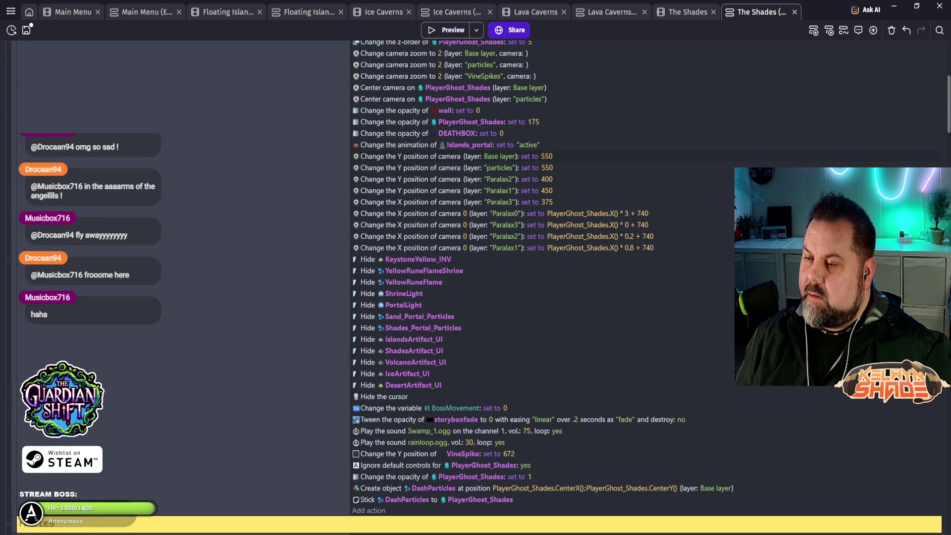
pyautogui.click(446, 156)
pyautogui.click(446, 191)
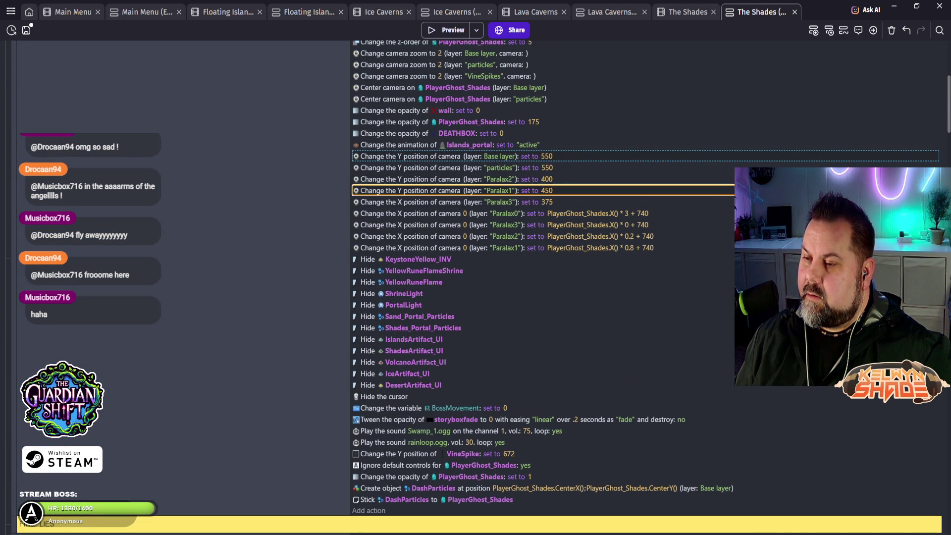
pyautogui.keyDown('ctrl'); pyautogui.click(446, 179); pyautogui.keyUp('ctrl')
pyautogui.keyDown('ctrl'); pyautogui.click(446, 168); pyautogui.keyUp('ctrl')
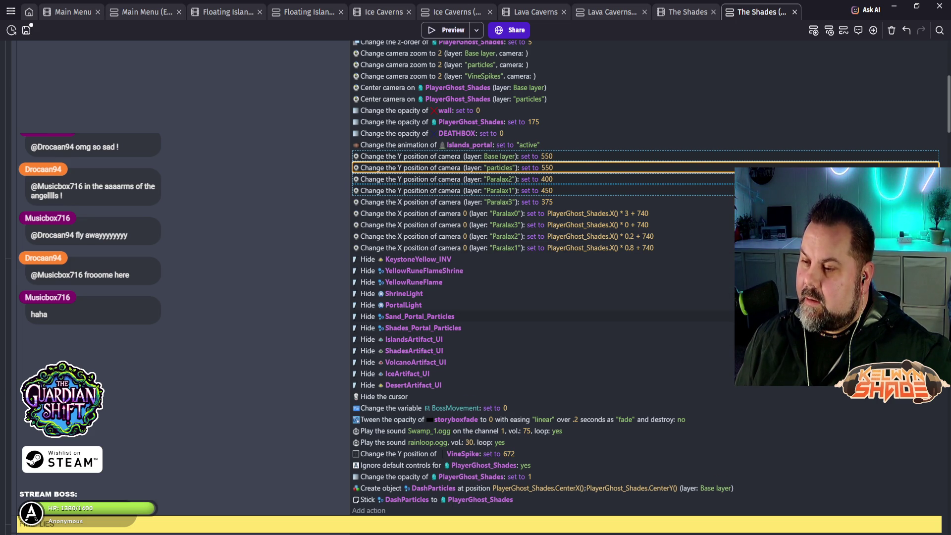
# - Select the Paralax3 camera X action in the player-moving event
pyautogui.scroll(-10, 476, 287)
pyautogui.scroll(-3, 475, 288)
pyautogui.scroll(10, 476, 287)
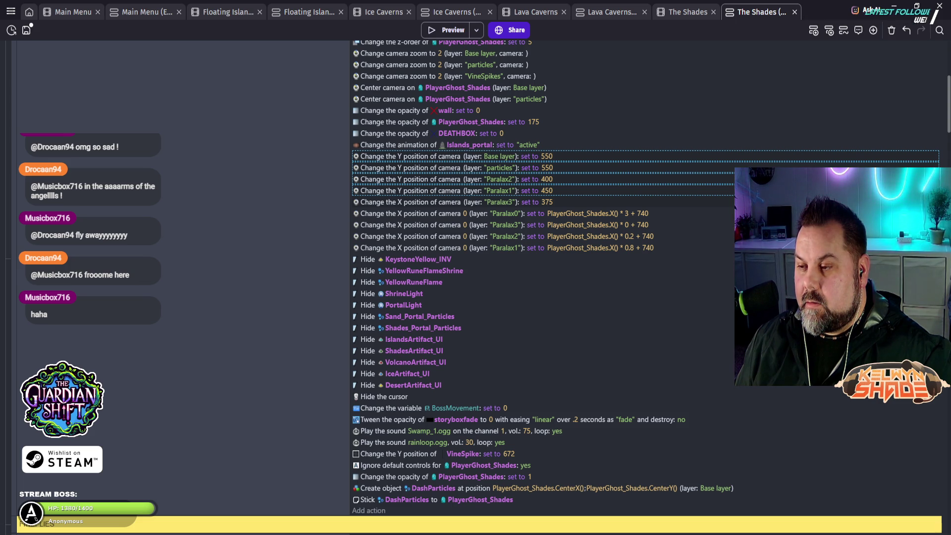
pyautogui.scroll(-15, 476, 277)
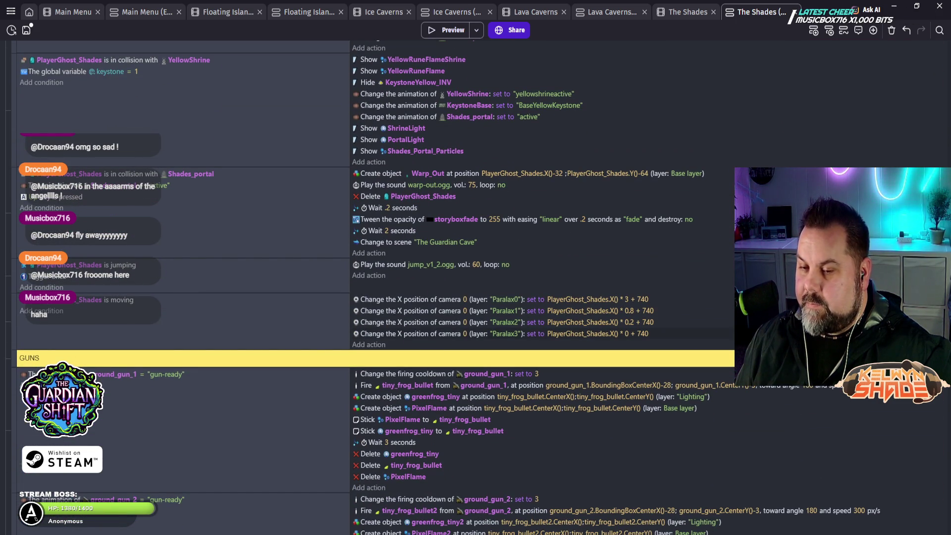
pyautogui.click(501, 334)
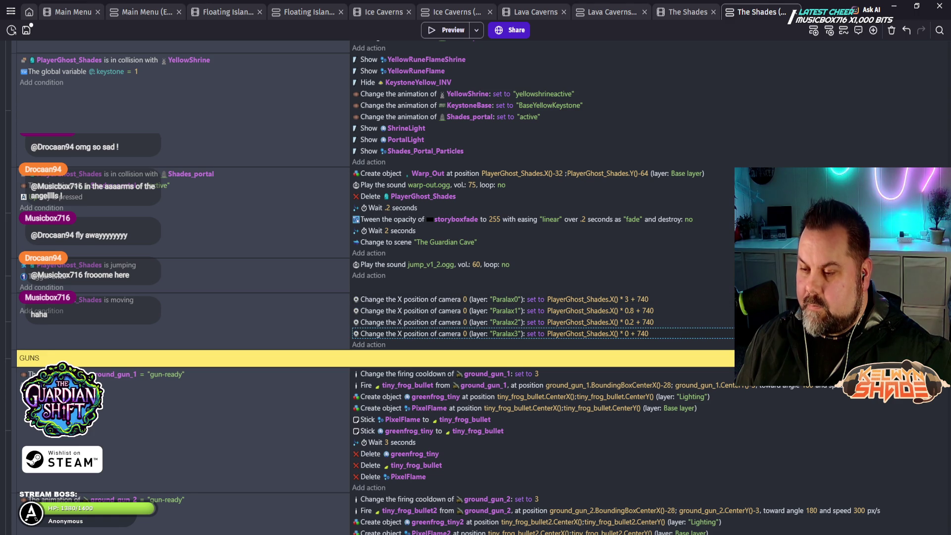
# - Paste the camera Y actions into the moving event, reorder Paralax3 X, and playtest
pyautogui.hotkey('ctrl', 'v')
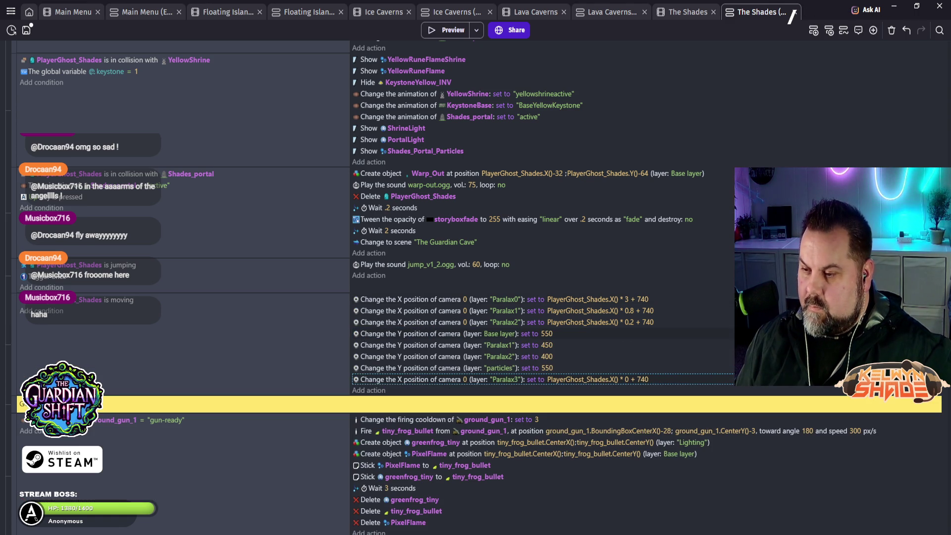
pyautogui.moveTo(500, 380); pyautogui.dragTo(501, 328)
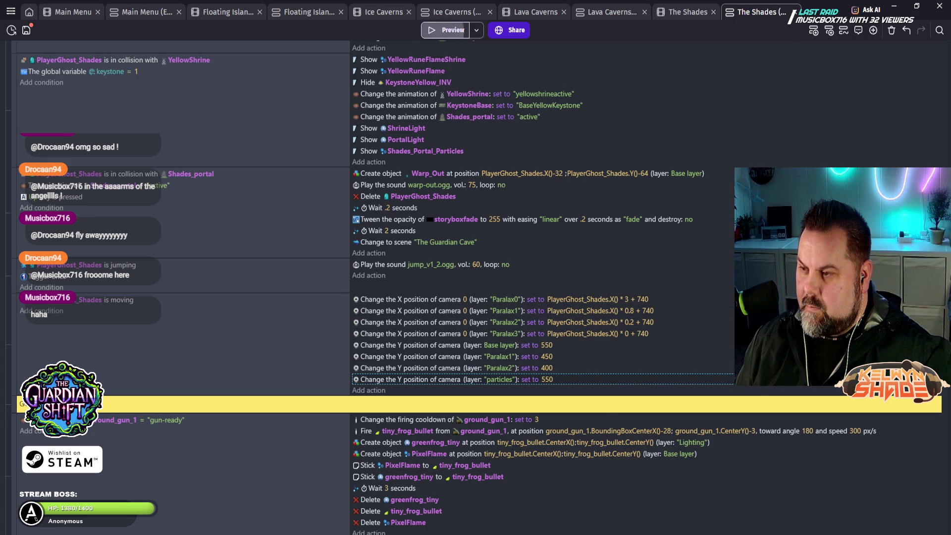
pyautogui.click(446, 30)
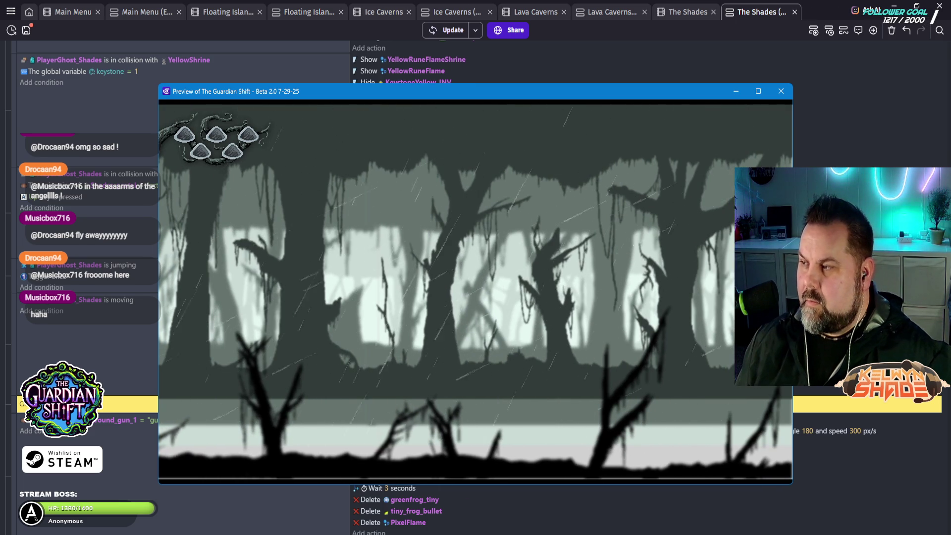
pyautogui.click(781, 91)
pyautogui.scroll(15, 476, 277)
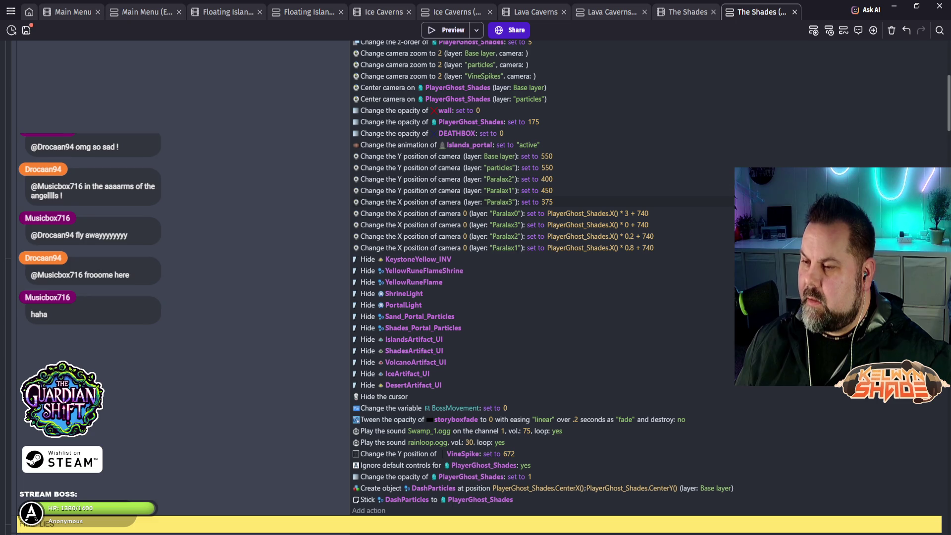
pyautogui.click(446, 202)
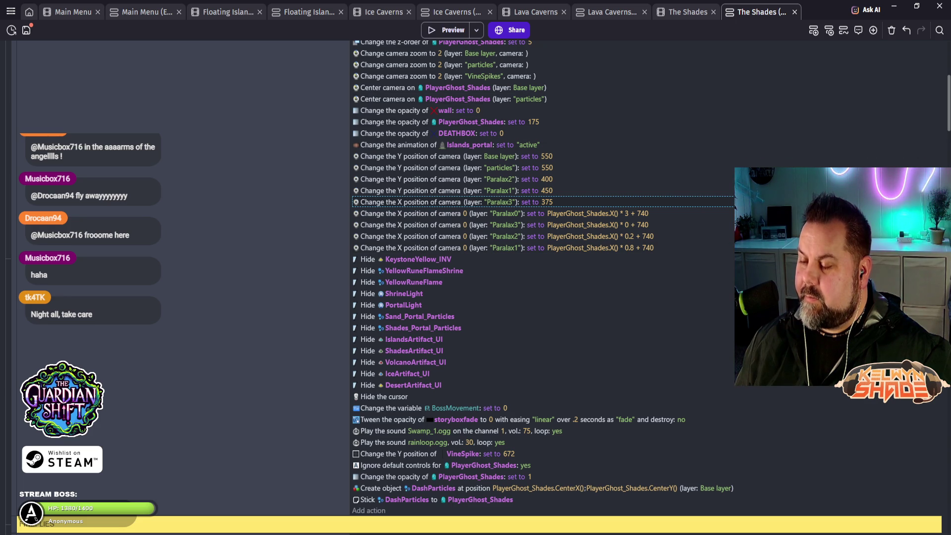
# - Paste the Paralax3 camera X 375 action into the moving event and preview the forest
pyautogui.hotkey('ctrl', 'shift', 'Tab')
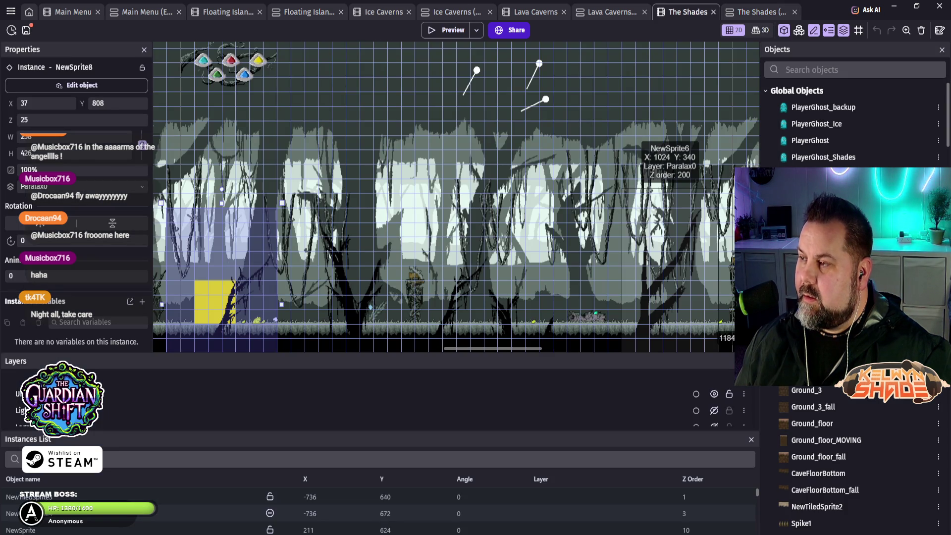
pyautogui.hotkey('ctrl', 'Tab')
pyautogui.scroll(-15, 377, 287)
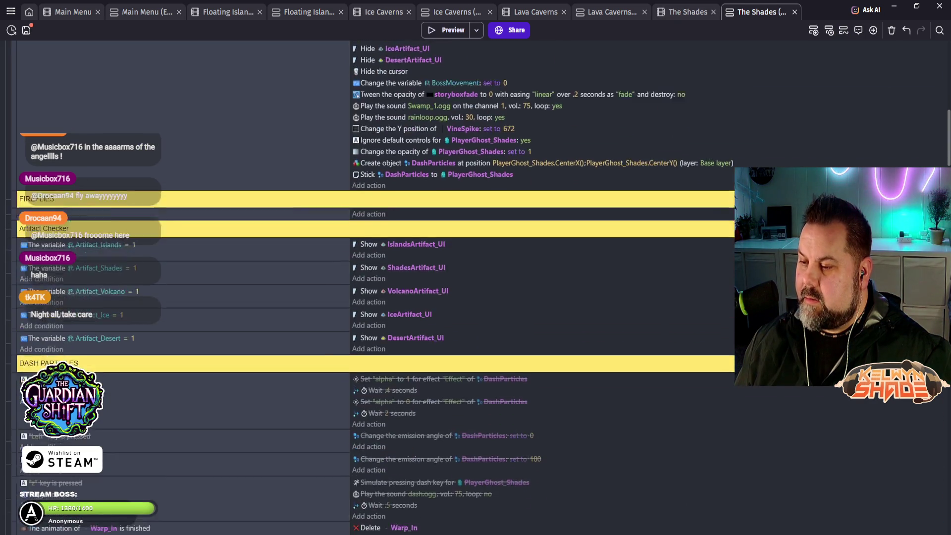
pyautogui.scroll(-3, 376, 287)
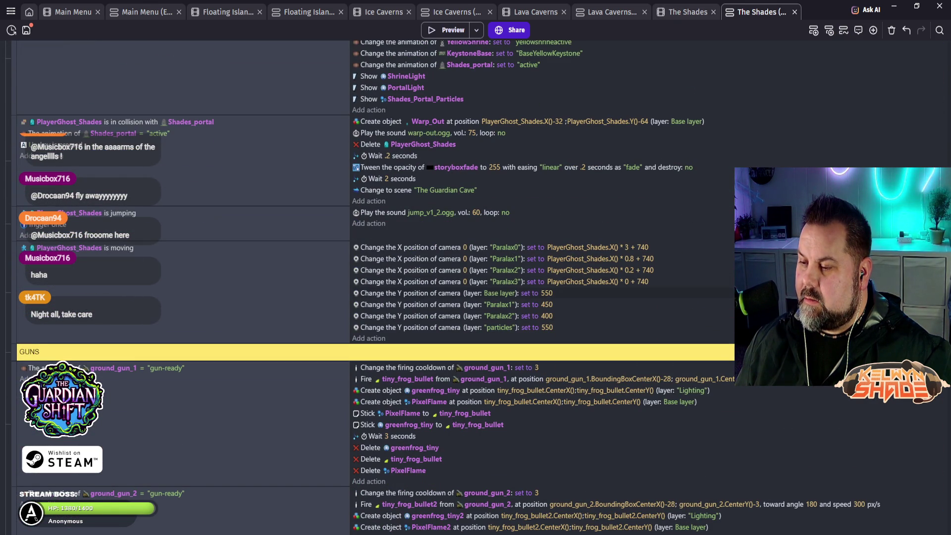
pyautogui.hotkey('ctrl', 'v')
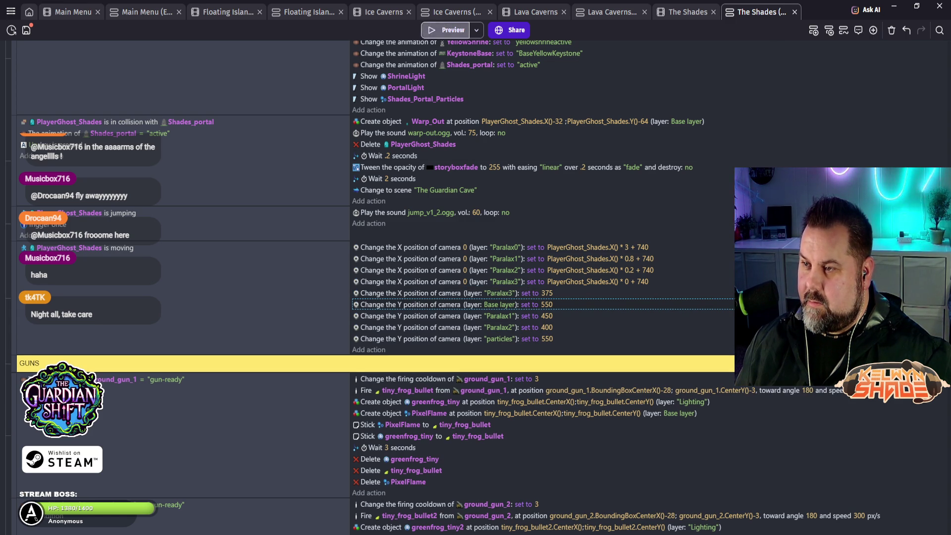
pyautogui.click(446, 30)
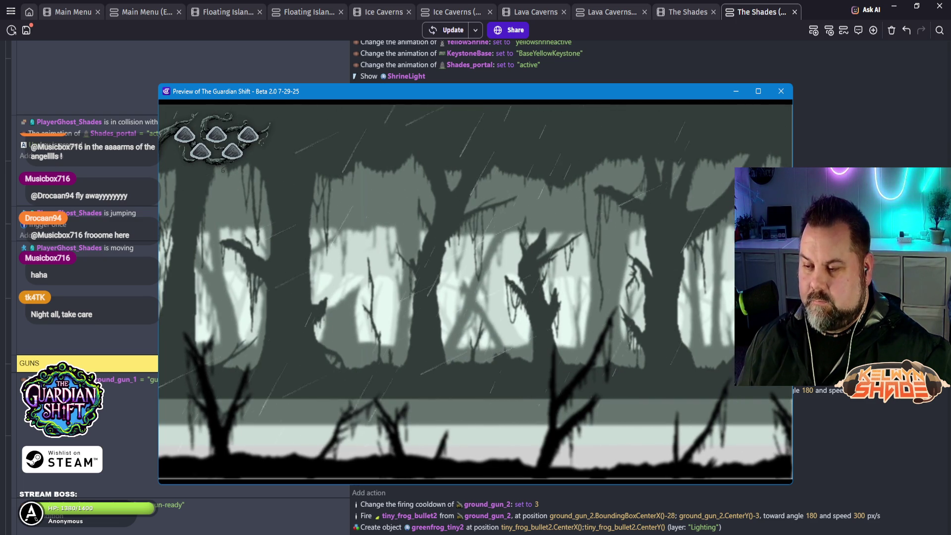
pyautogui.click(782, 91)
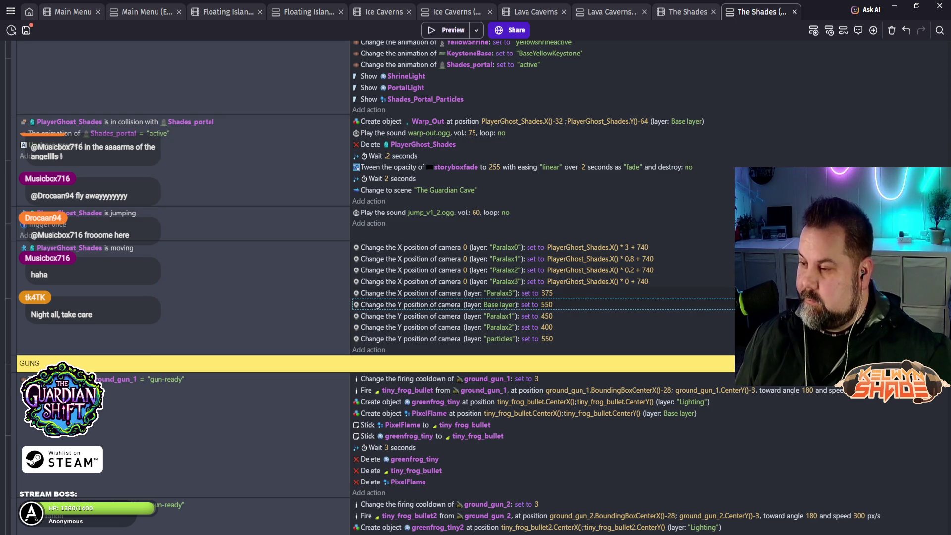
pyautogui.click(446, 292)
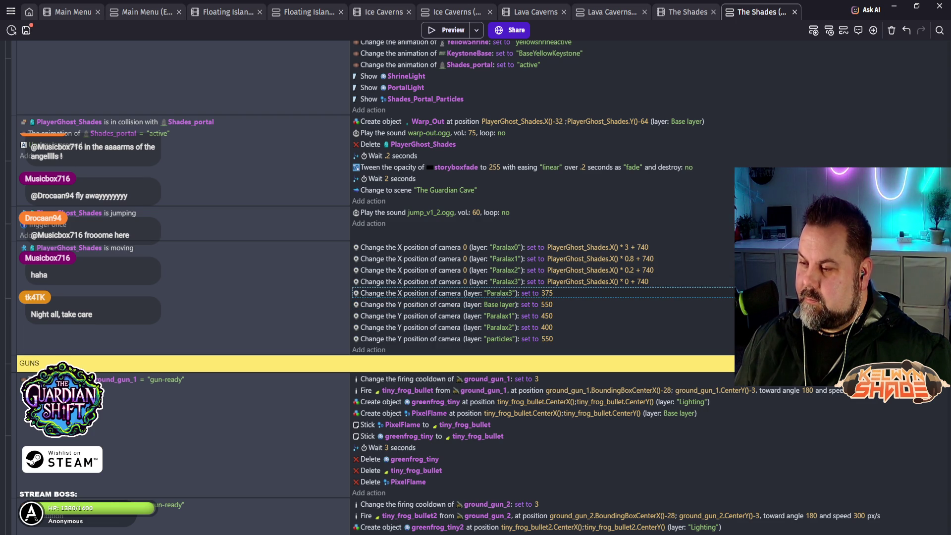
pyautogui.click(598, 247)
pyautogui.press('Escape')
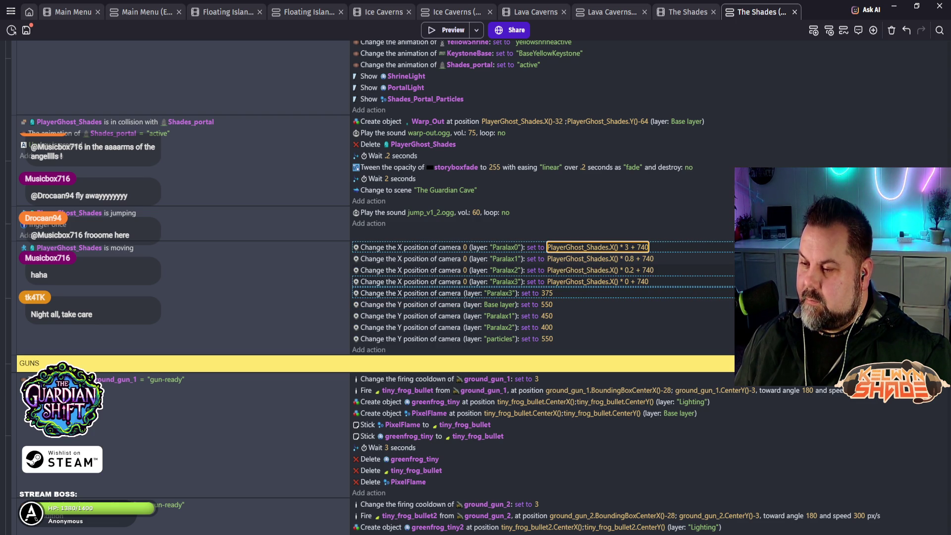
pyautogui.click(495, 270)
pyautogui.click(495, 259)
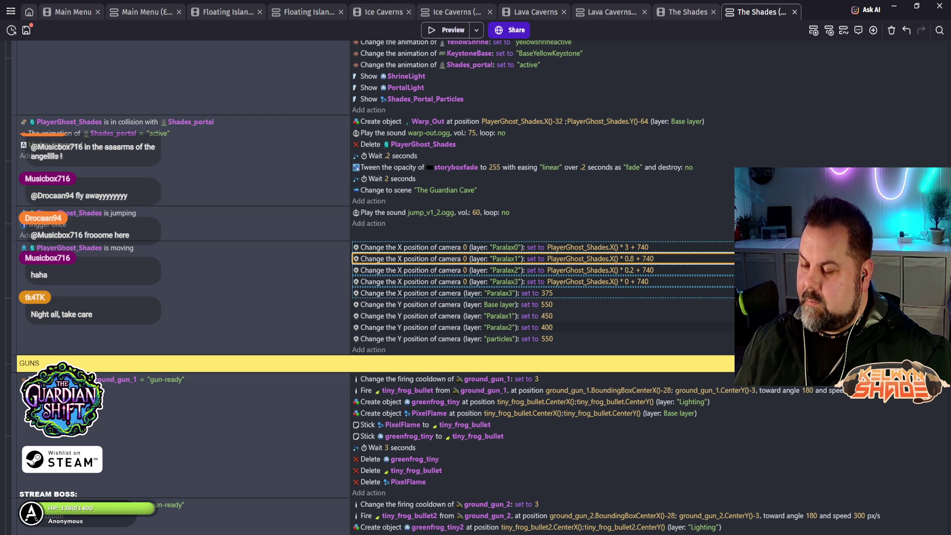
pyautogui.click(496, 328)
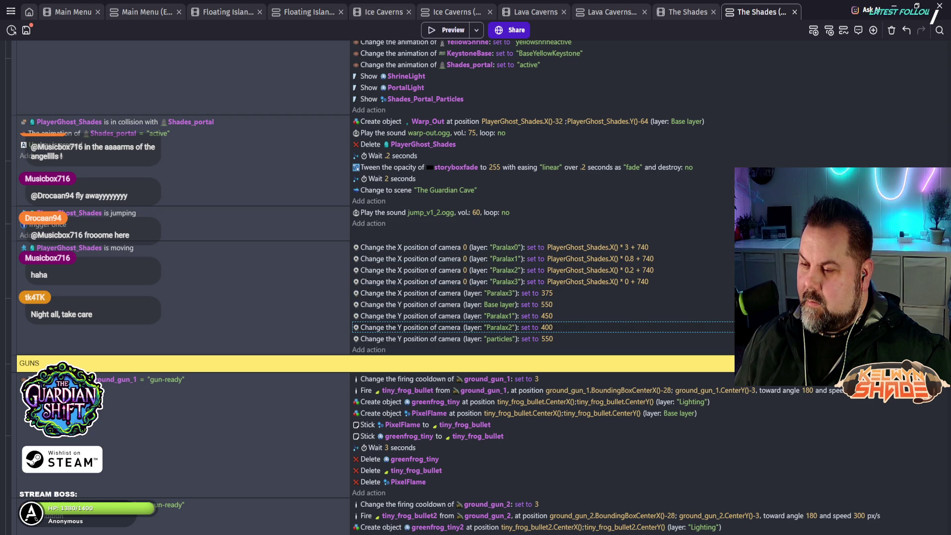
pyautogui.click(495, 293)
pyautogui.click(496, 304)
pyautogui.hotkey('shift', 'Down')
pyautogui.hotkey('shift', 'Down')
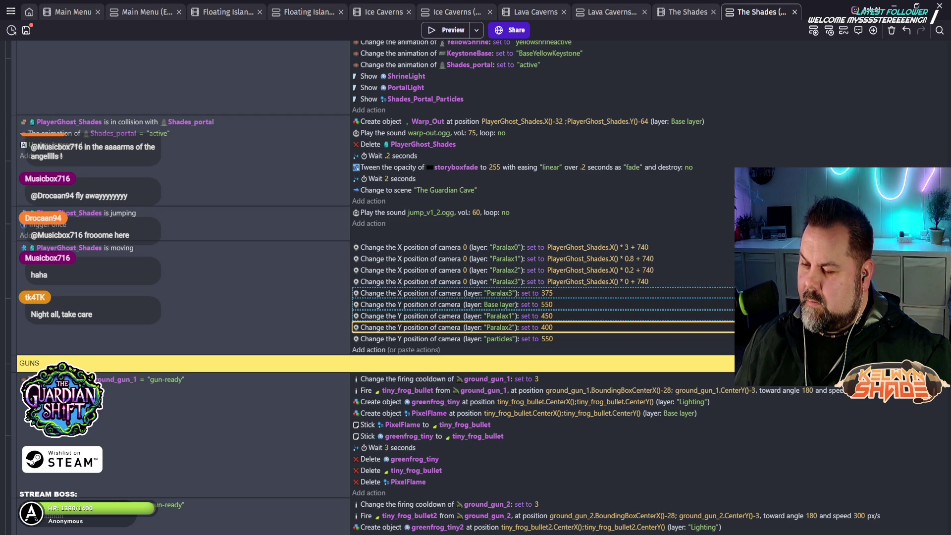
pyautogui.hotkey('shift', 'Down')
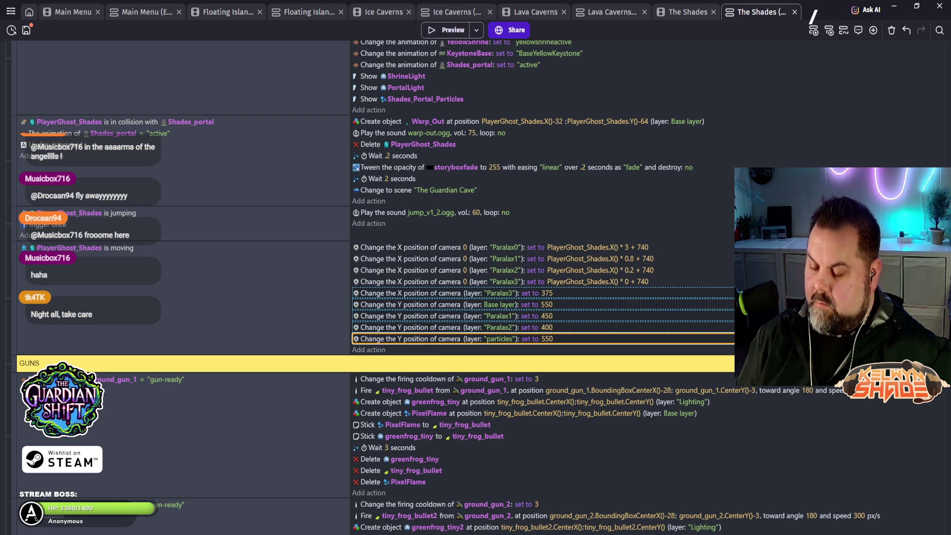
pyautogui.scroll(10, 371, 248)
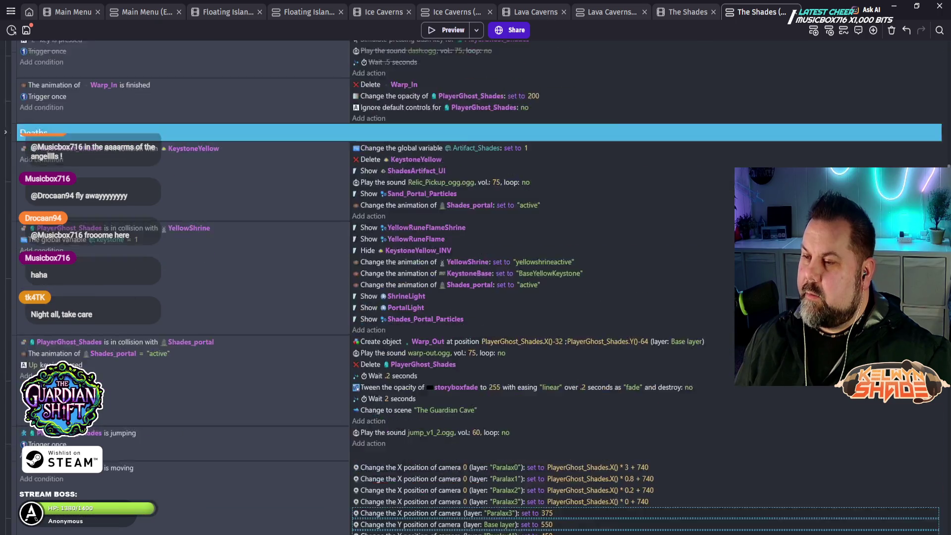
pyautogui.scroll(6, 475, 278)
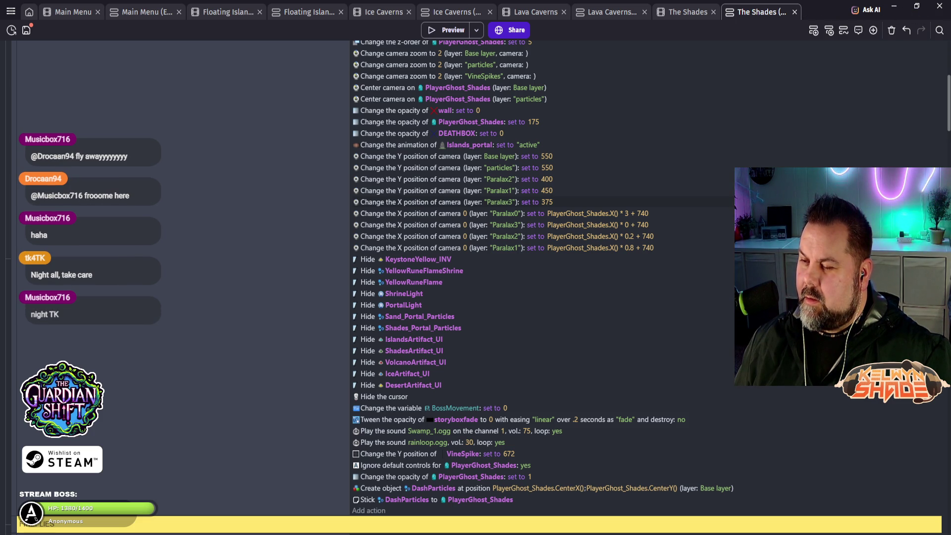
pyautogui.scroll(-5, 476, 278)
pyautogui.scroll(-10, 376, 277)
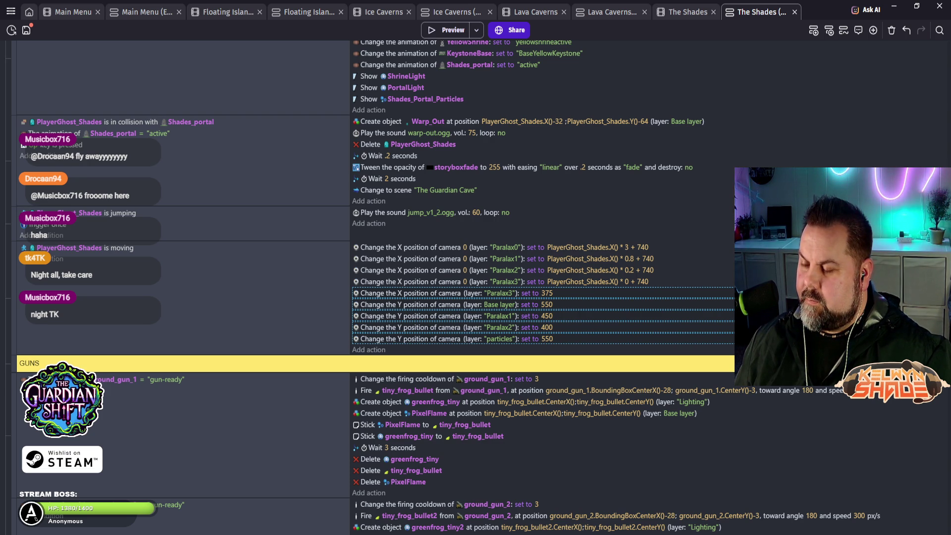
pyautogui.click(223, 221)
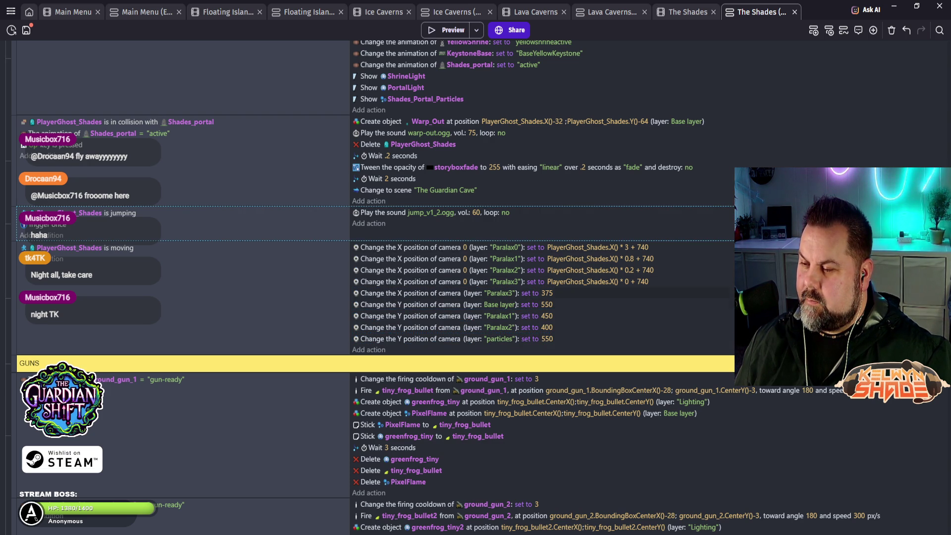
pyautogui.click(446, 293)
# - Delete the Paralax3 X and four camera Y-position actions from the 'is moving' event
pyautogui.keyDown('shift'); pyautogui.click(446, 327); pyautogui.keyUp('shift')
pyautogui.hotkey('shift', 'Down')
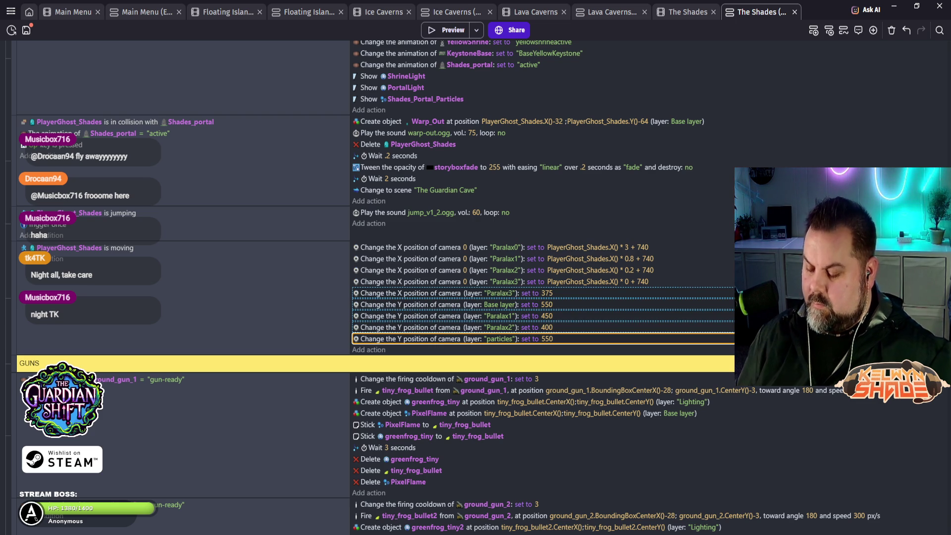
pyautogui.press('Delete')
# - Review the remaining four parallax X actions and select the Paralax0 camera X action
pyautogui.scroll(15, 377, 267)
pyautogui.scroll(3, 376, 235)
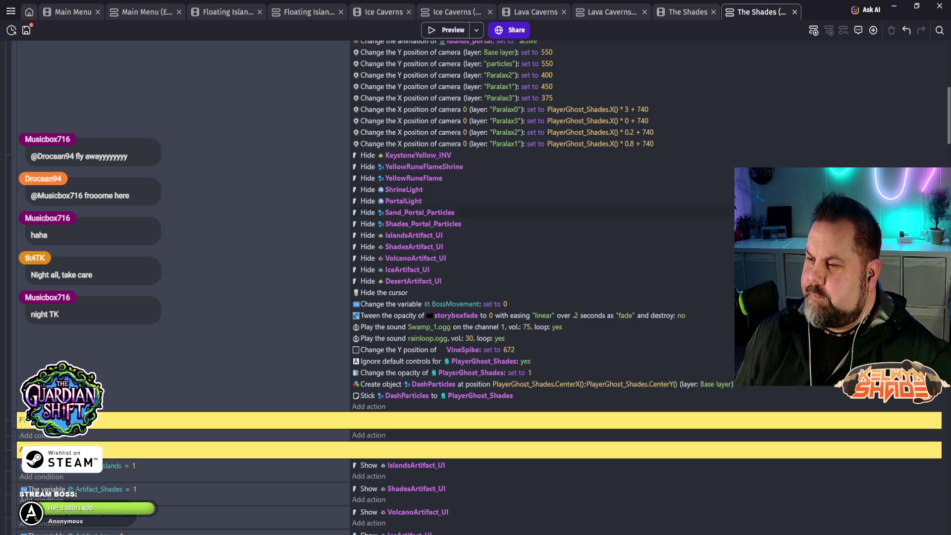
pyautogui.scroll(2, 495, 228)
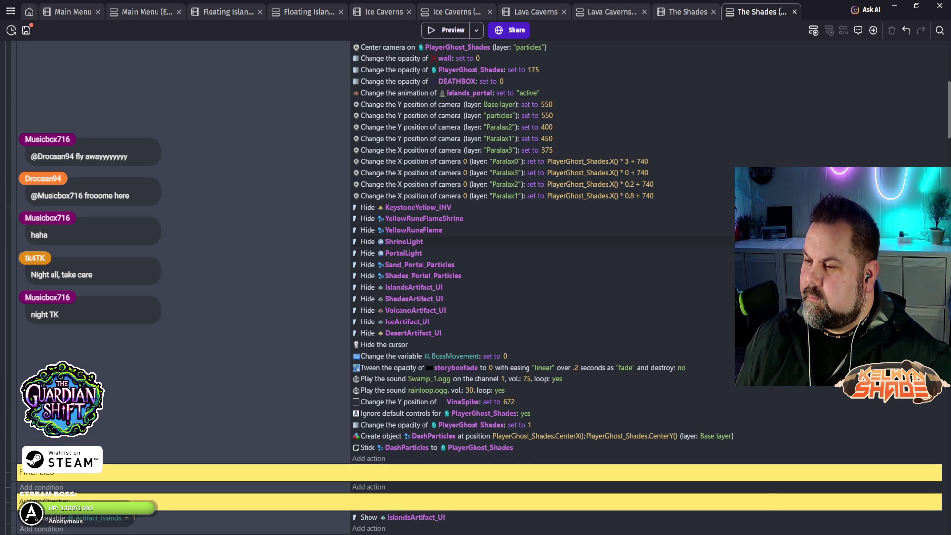
pyautogui.scroll(2, 495, 238)
pyautogui.scroll(4, 496, 247)
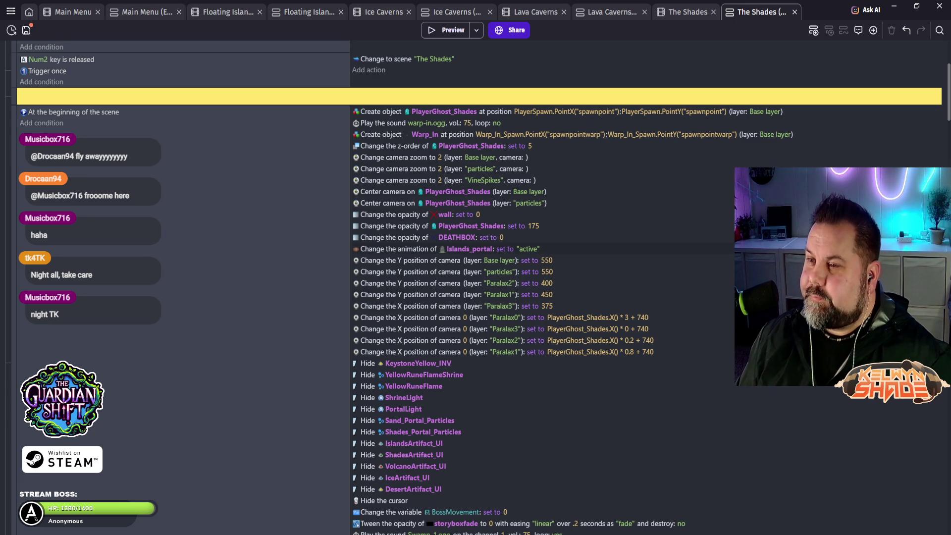
pyautogui.scroll(-2, 476, 287)
pyautogui.scroll(-6, 545, 233)
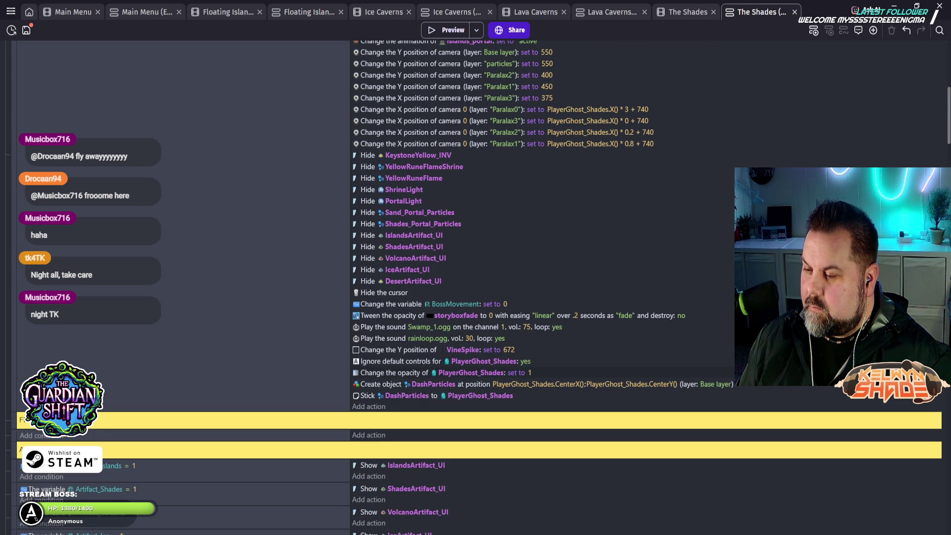
pyautogui.scroll(-4, 545, 233)
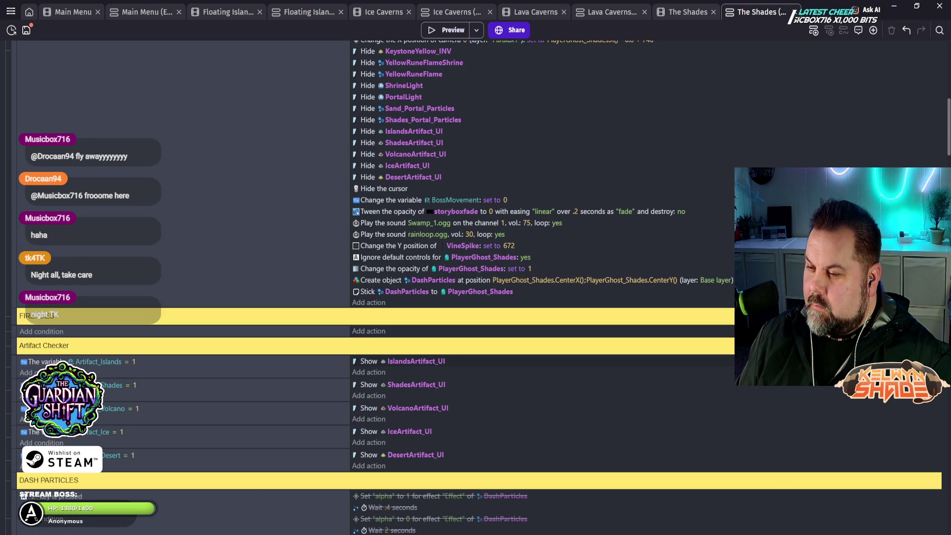
pyautogui.scroll(-6, 545, 233)
pyautogui.scroll(-6, 545, 233)
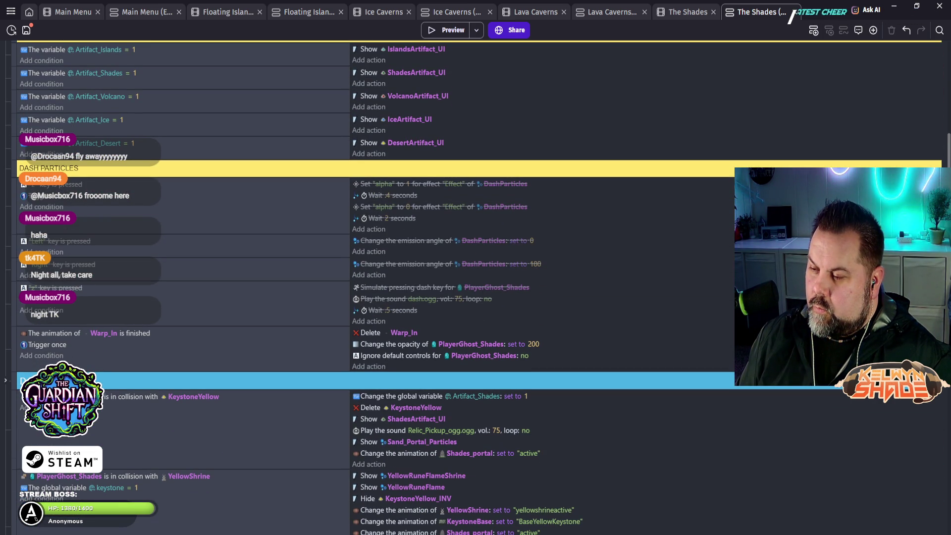
pyautogui.scroll(-4, 545, 233)
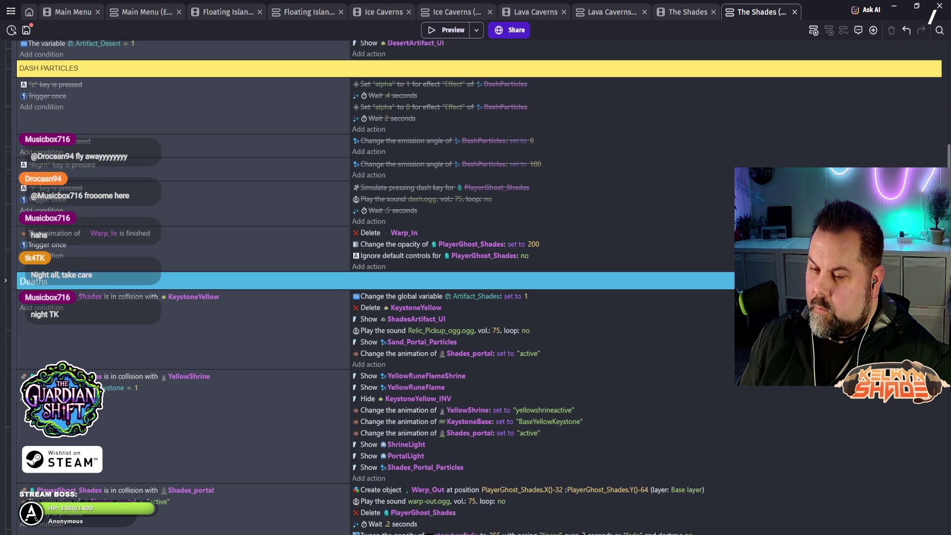
pyautogui.scroll(-18, 477, 288)
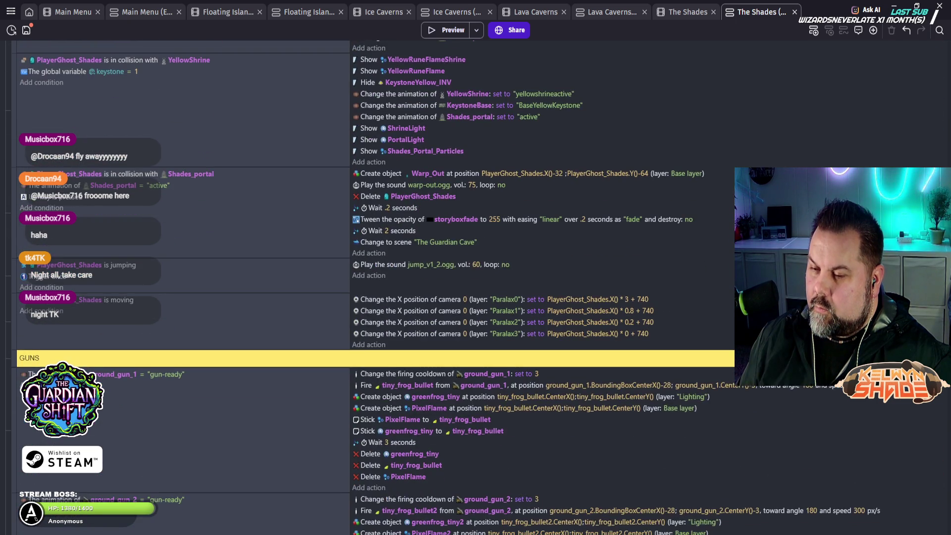
pyautogui.scroll(-18, 477, 288)
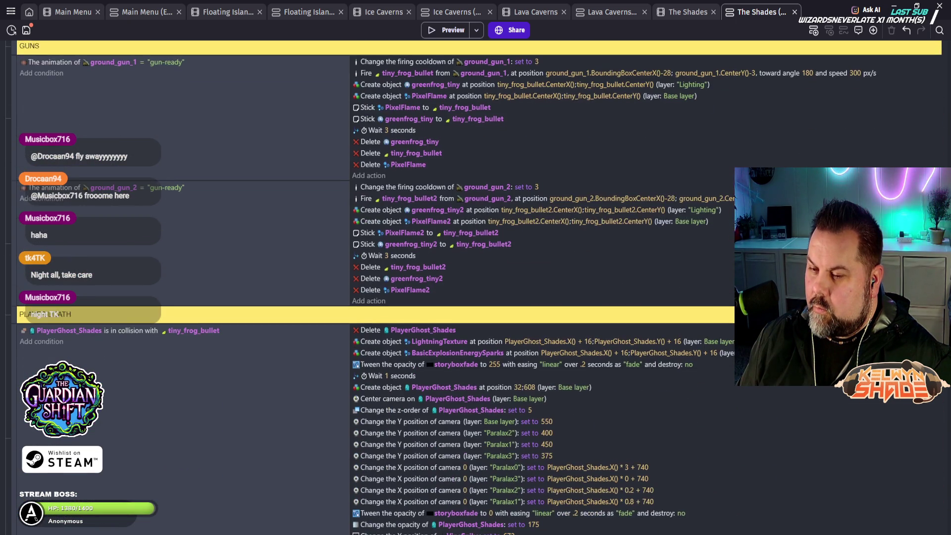
pyautogui.scroll(15, 477, 287)
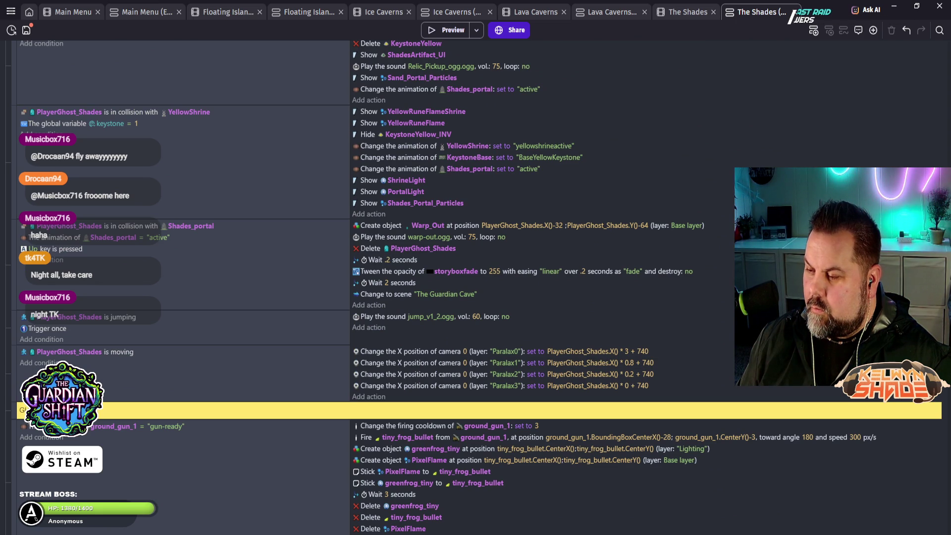
pyautogui.click(619, 352)
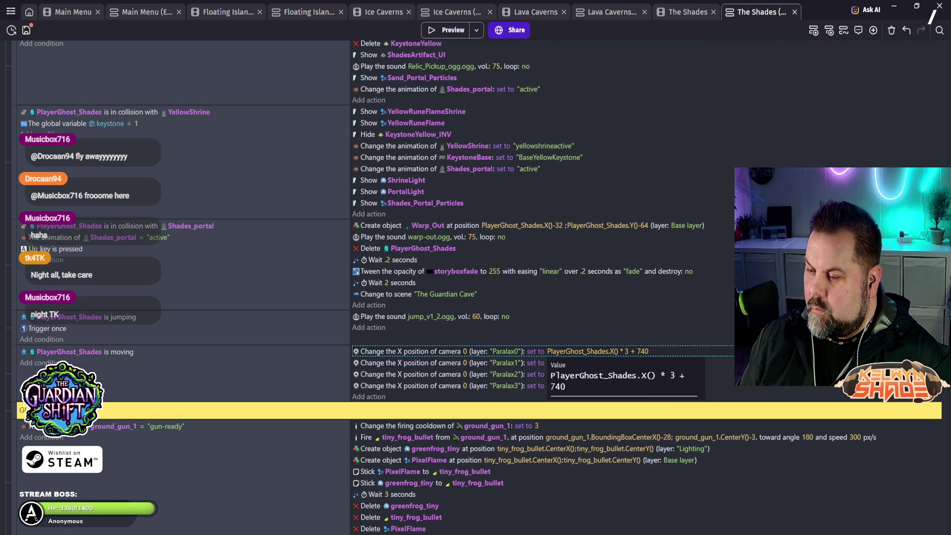
pyautogui.doubleClick(619, 351)
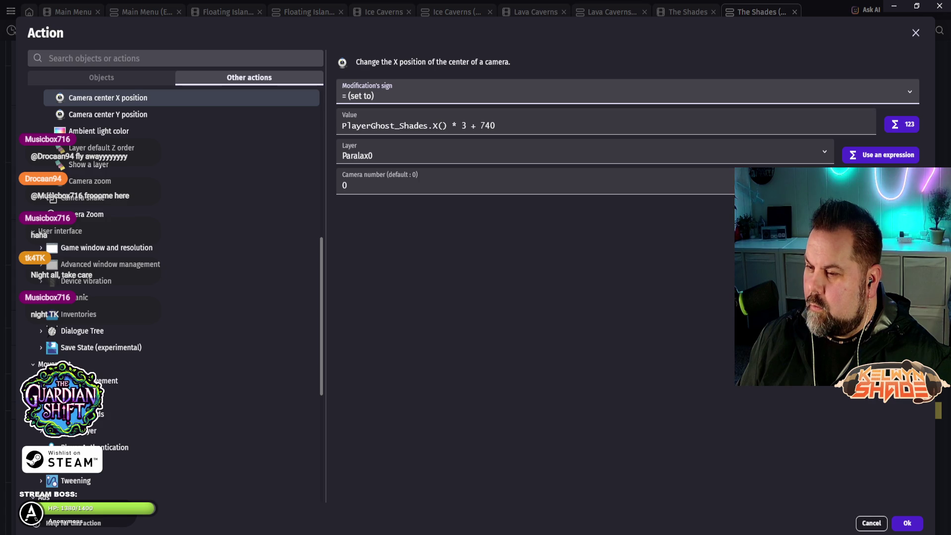
pyautogui.click(907, 523)
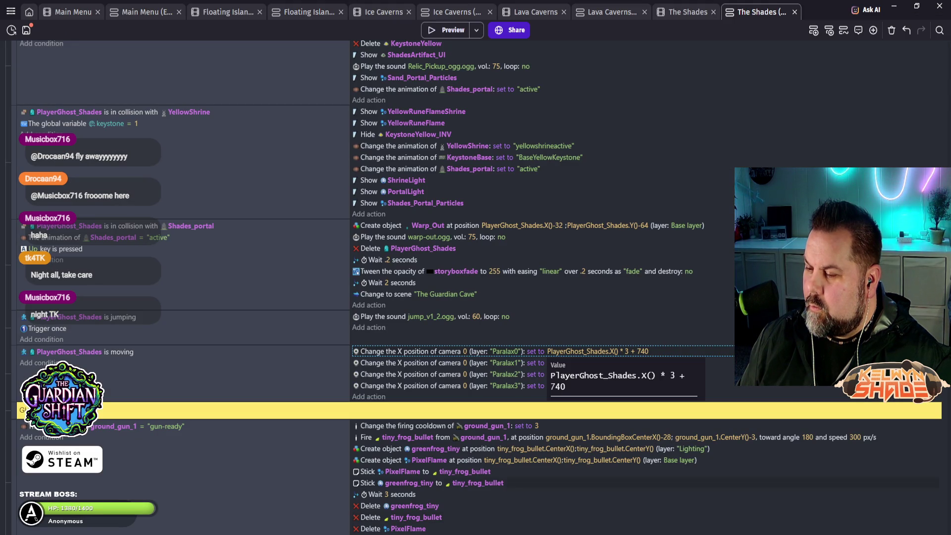
pyautogui.scroll(15, 550, 356)
pyautogui.scroll(5, 550, 288)
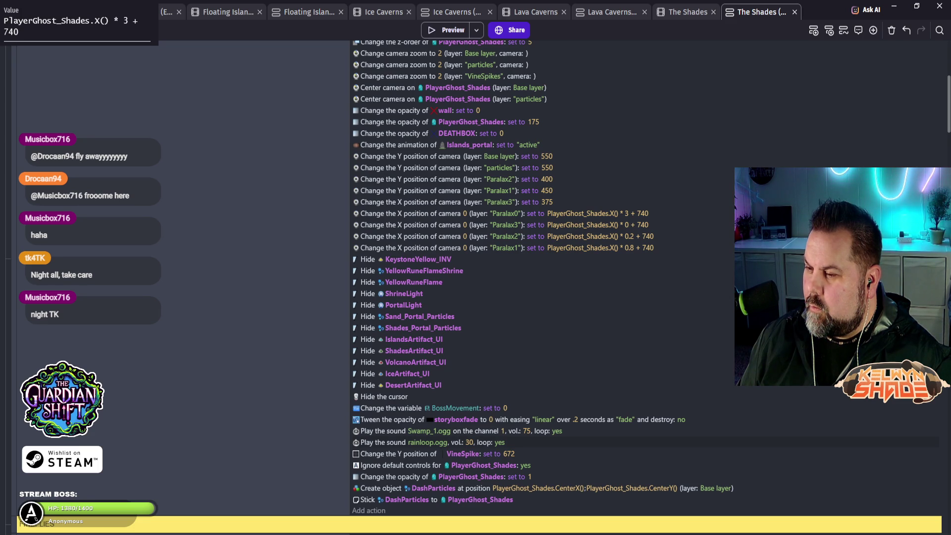
pyautogui.scroll(2, 550, 288)
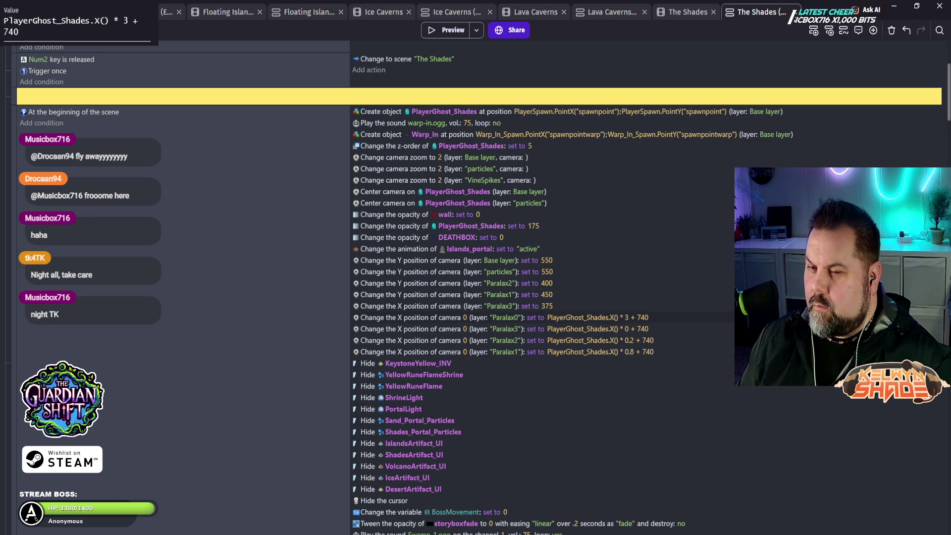
pyautogui.scroll(1, 476, 297)
pyautogui.scroll(1, 476, 297)
pyautogui.scroll(2, 476, 297)
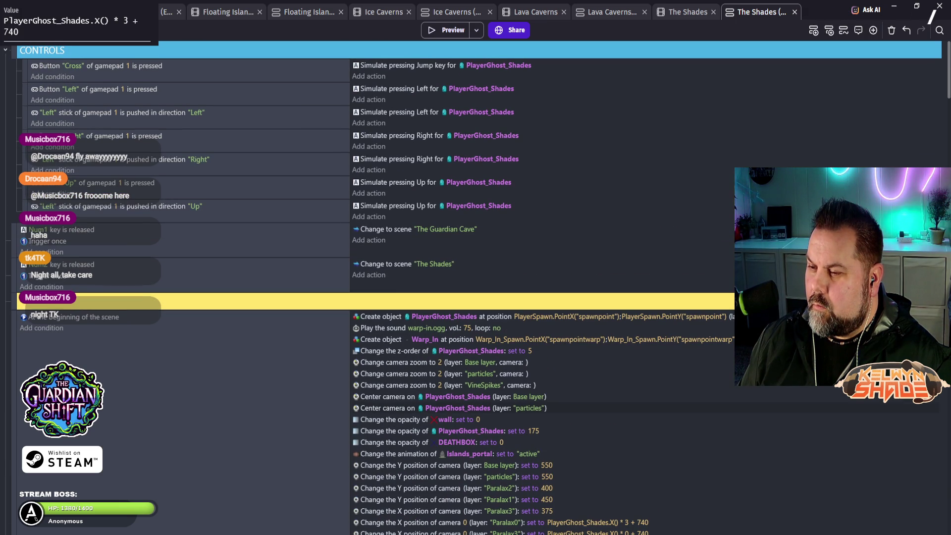
pyautogui.scroll(-3, 476, 298)
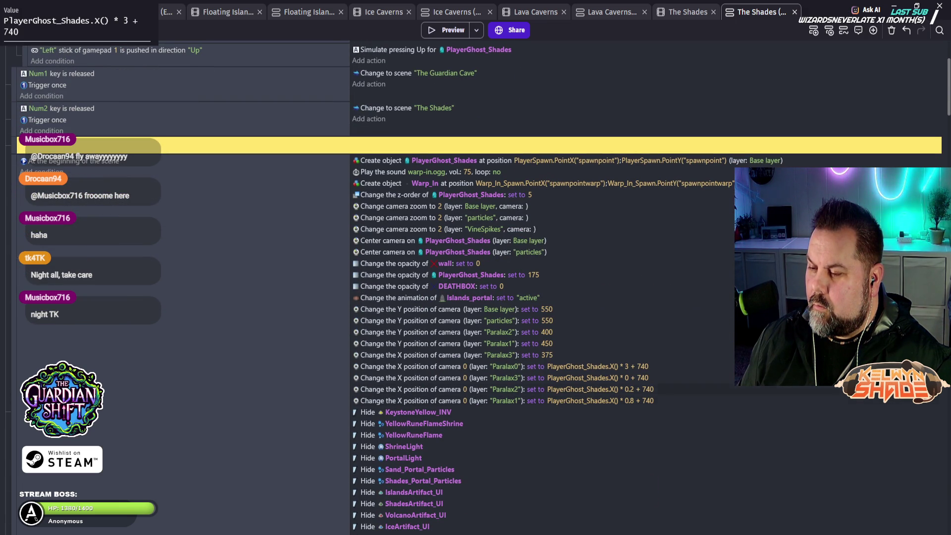
pyautogui.doubleClick(461, 354)
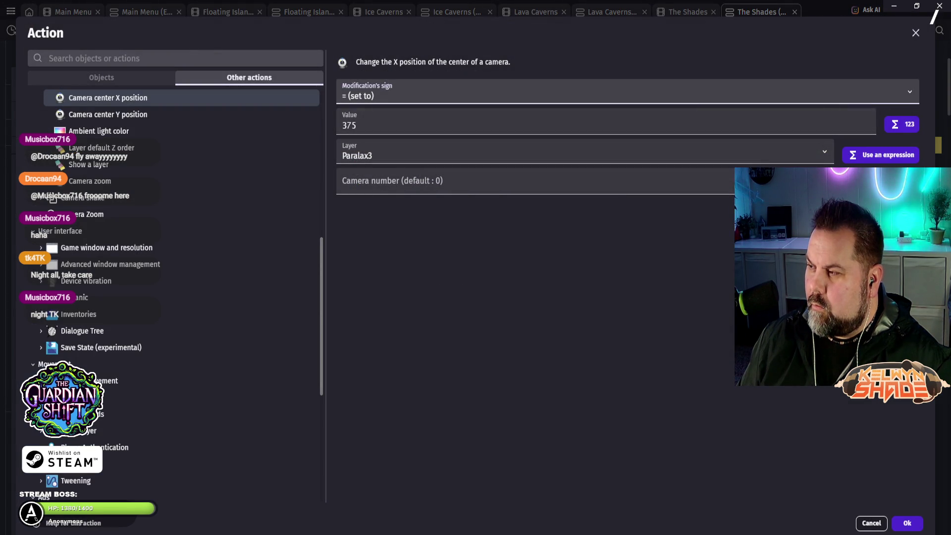
# - Set the Paralax3 action to camera Y position and playtest the scene
pyautogui.click(108, 115)
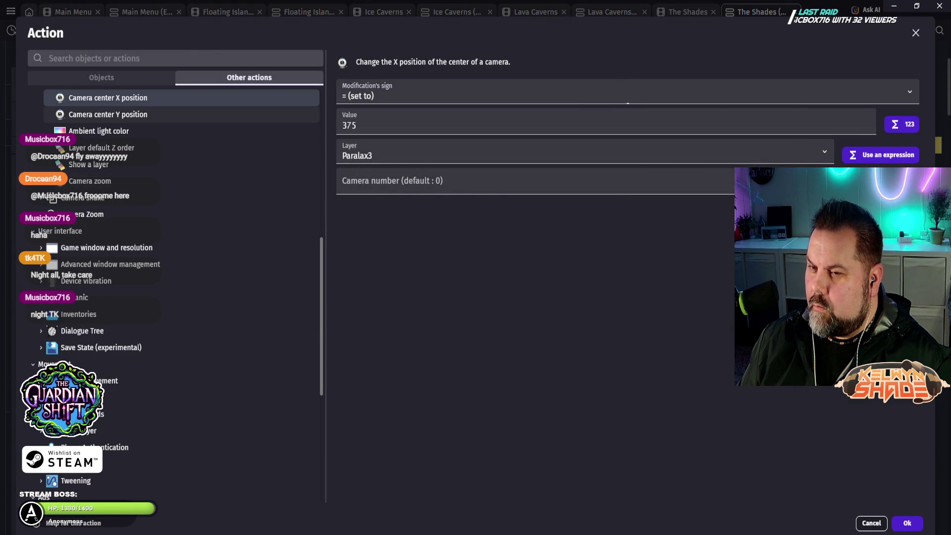
pyautogui.click(907, 523)
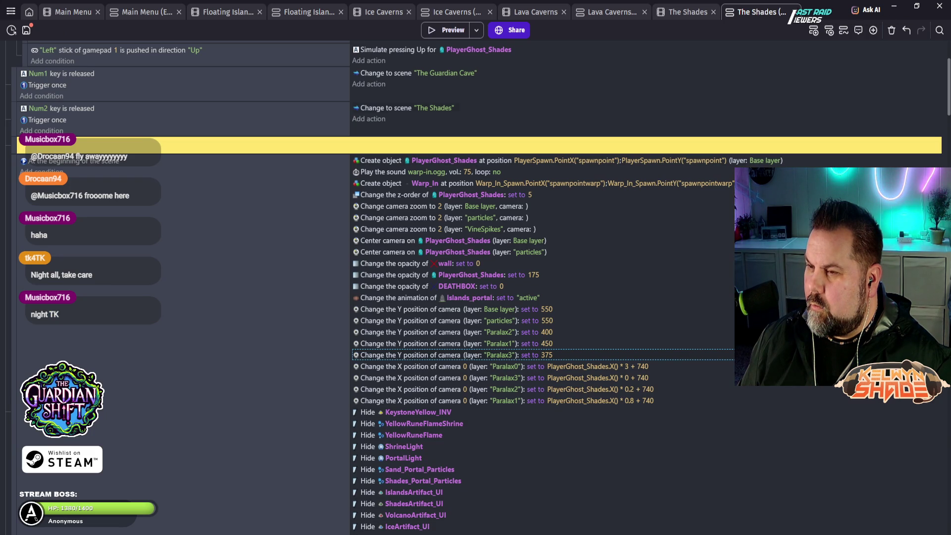
pyautogui.click(448, 30)
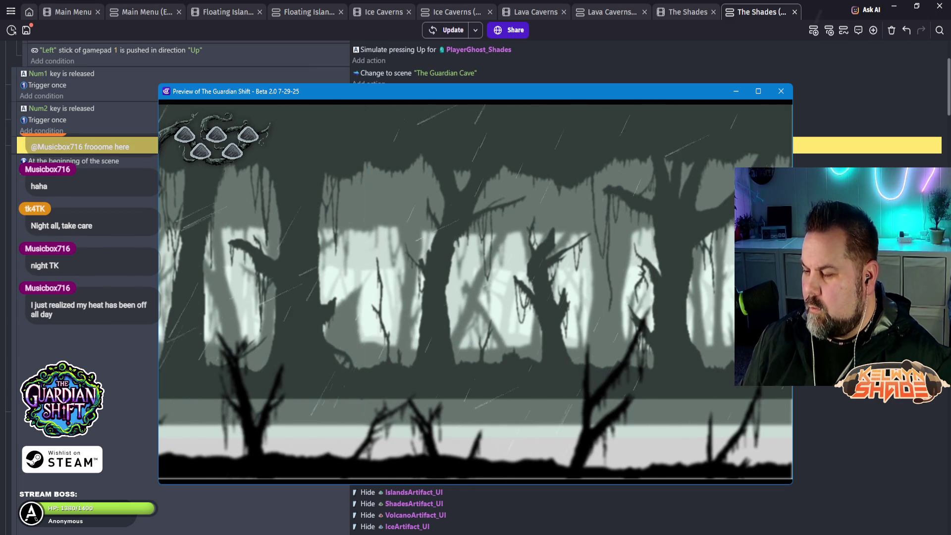
pyautogui.hotkey('alt', 'F4')
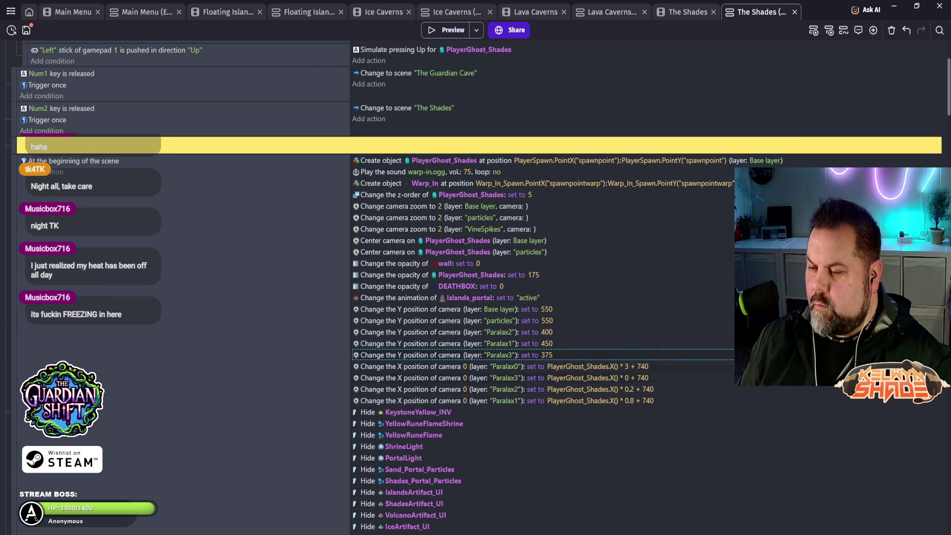
# - Change the Paralax3 action to camera center X position, keeping value 375
pyautogui.press('Return')
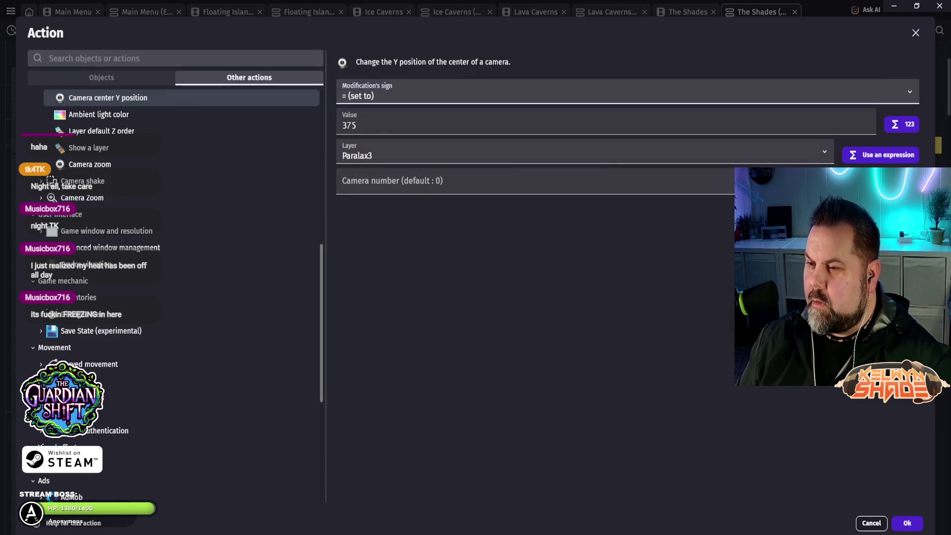
pyautogui.scroll(1, 173, 247)
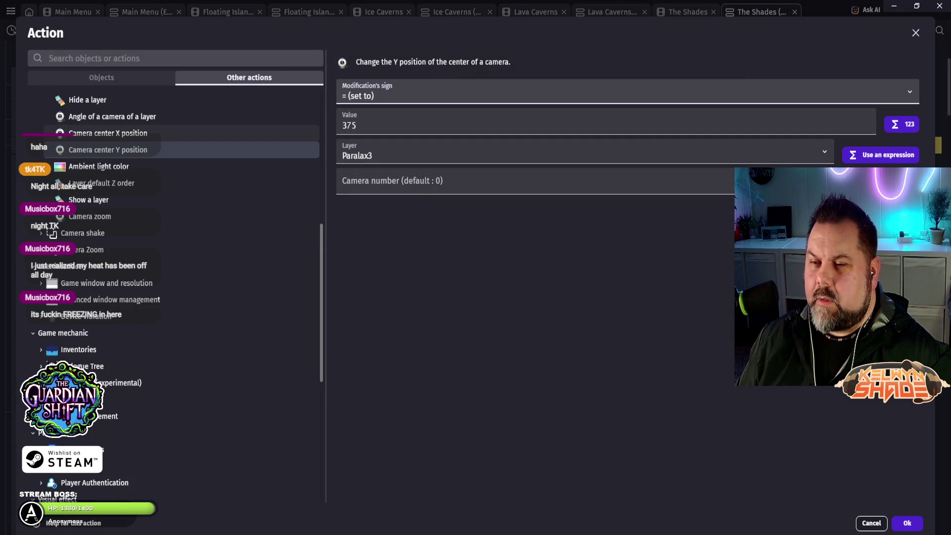
pyautogui.click(108, 133)
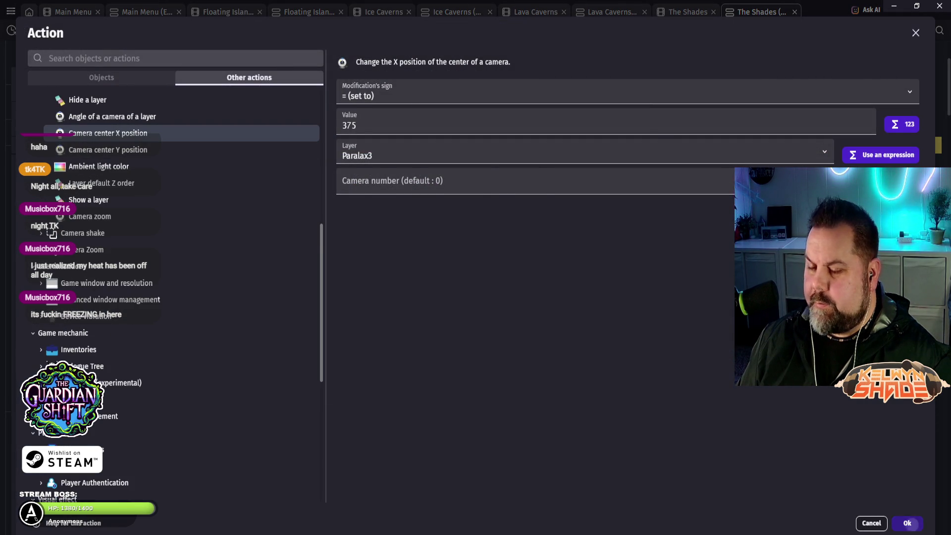
pyautogui.click(909, 524)
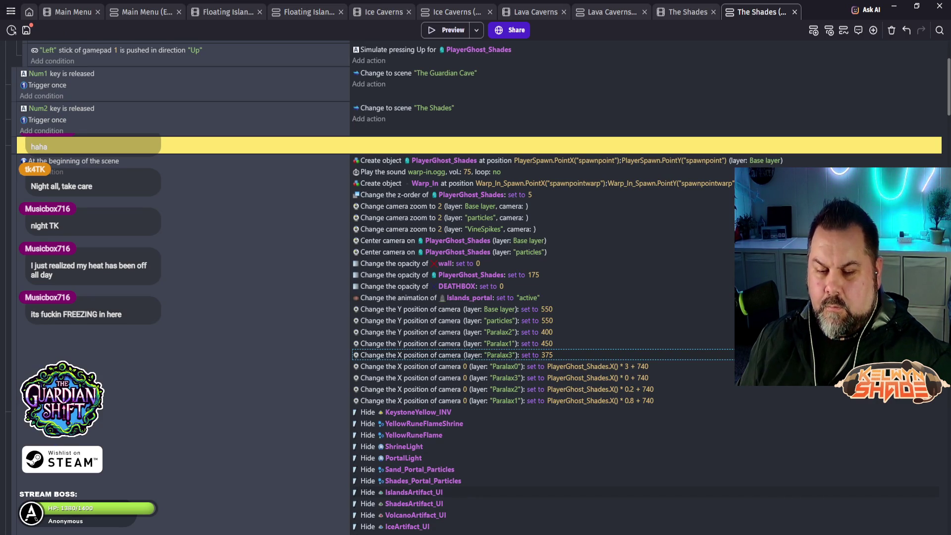
pyautogui.scroll(-2, 546, 297)
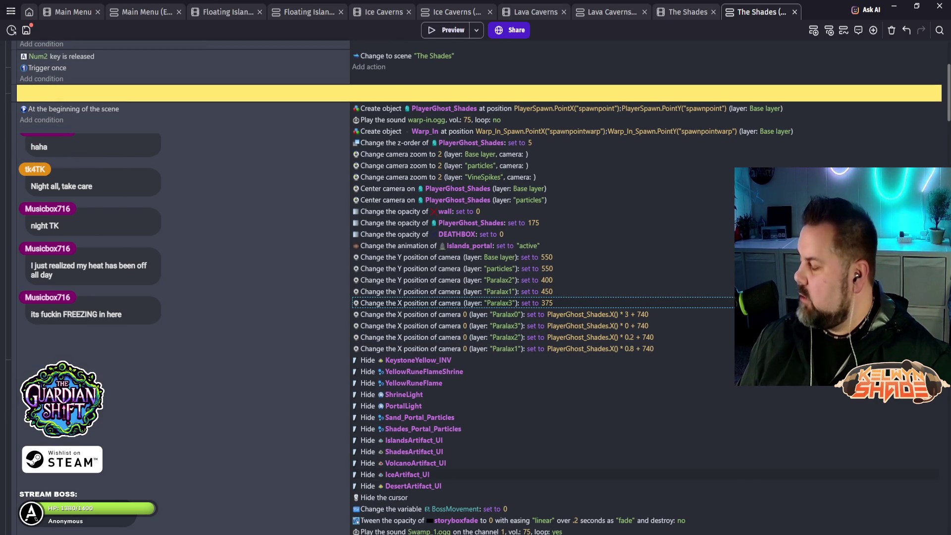
# - Scroll through the Shades event sheet to review the edited camera events
pyautogui.scroll(-4, 545, 297)
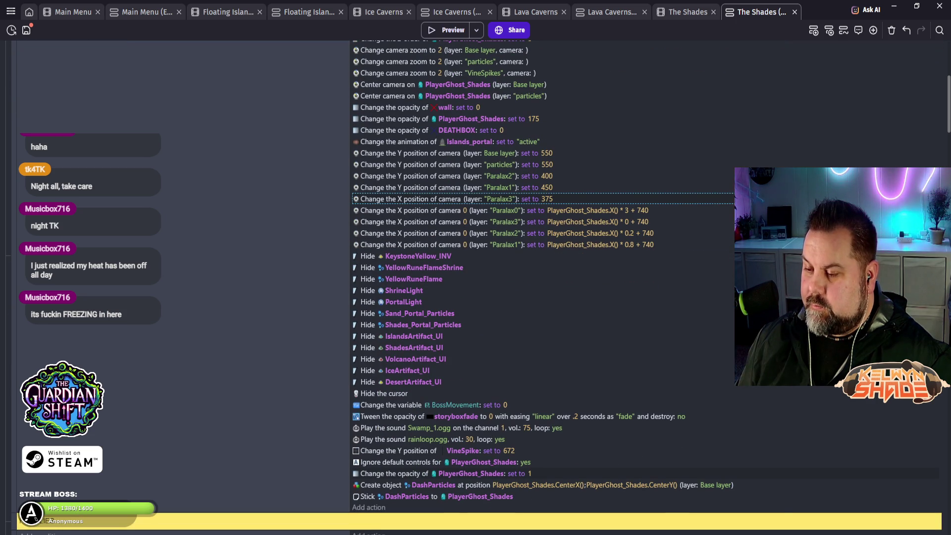
pyautogui.scroll(-14, 476, 287)
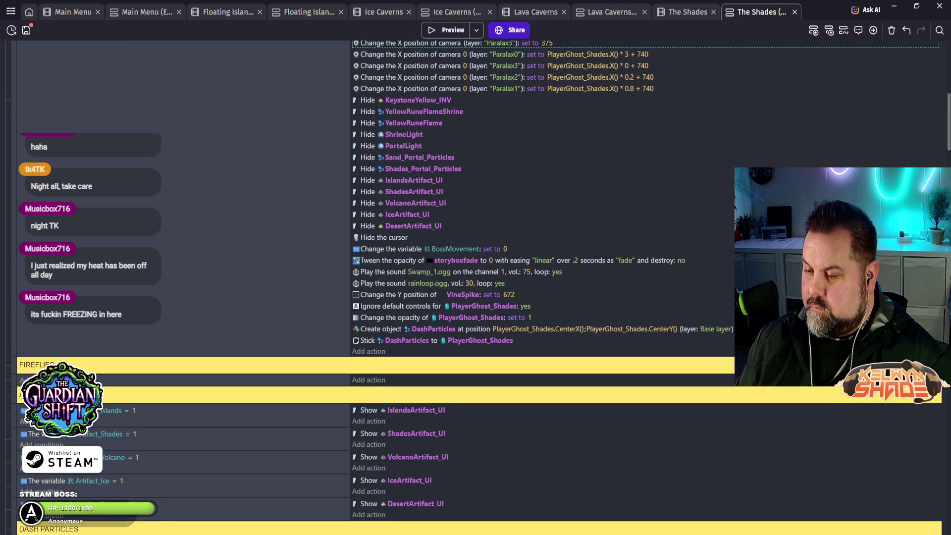
pyautogui.scroll(-6, 475, 287)
pyautogui.scroll(-10, 475, 288)
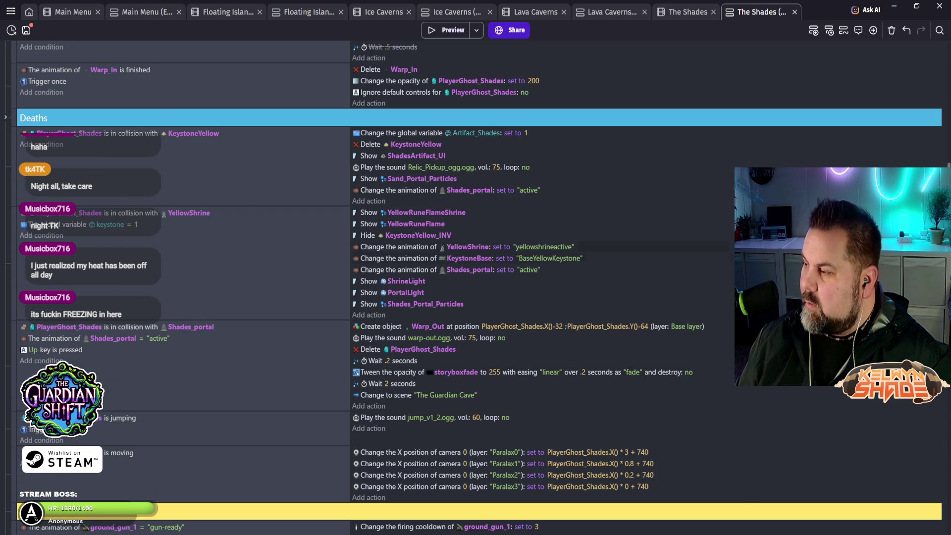
pyautogui.scroll(-20, 476, 288)
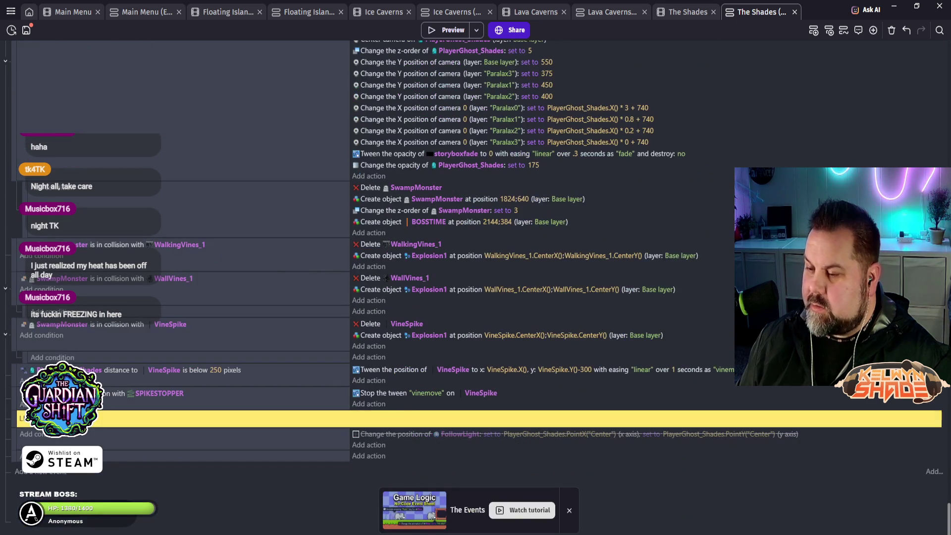
pyautogui.scroll(10, 475, 288)
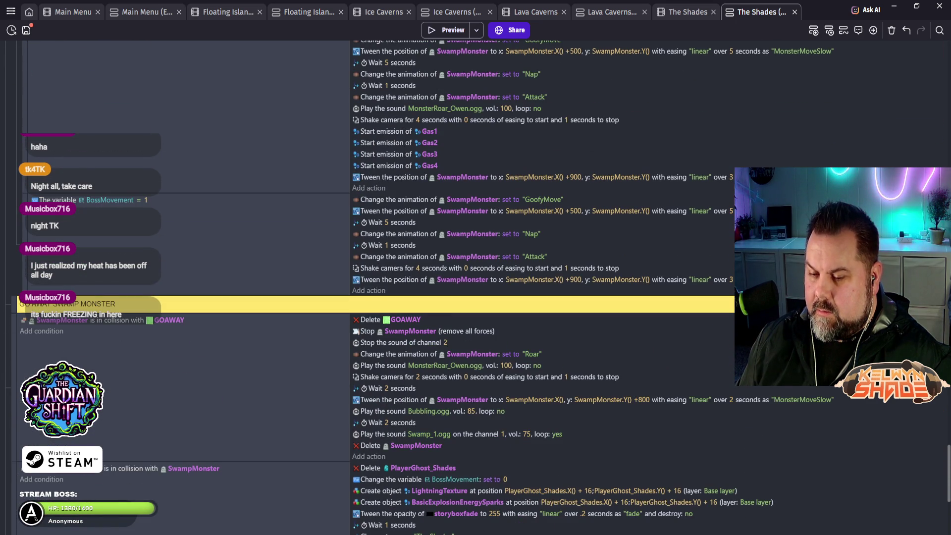
pyautogui.scroll(10, 475, 287)
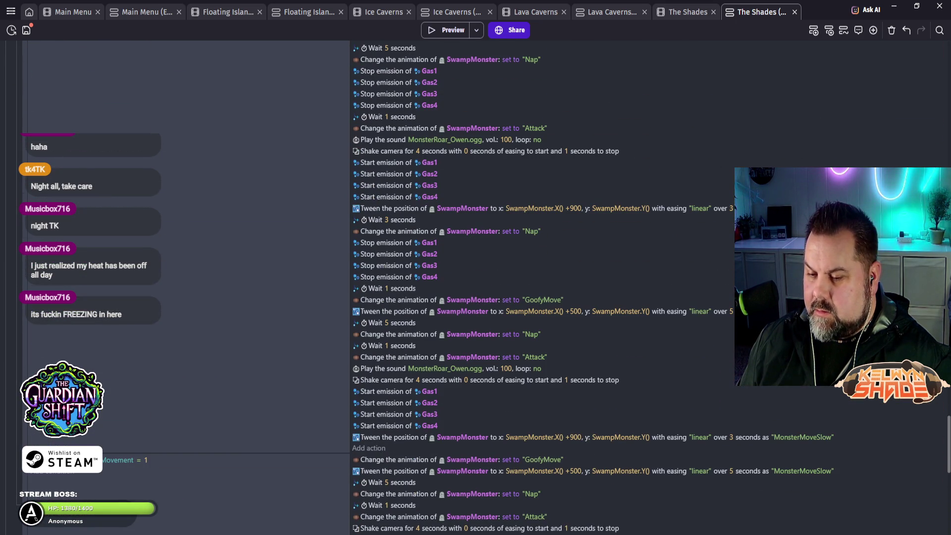
pyautogui.scroll(10, 650, 288)
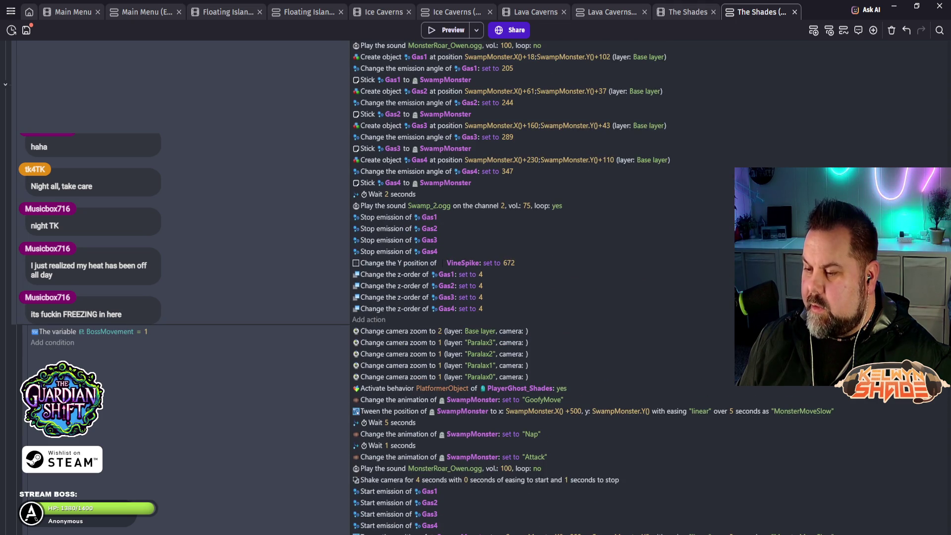
pyautogui.scroll(10, 475, 287)
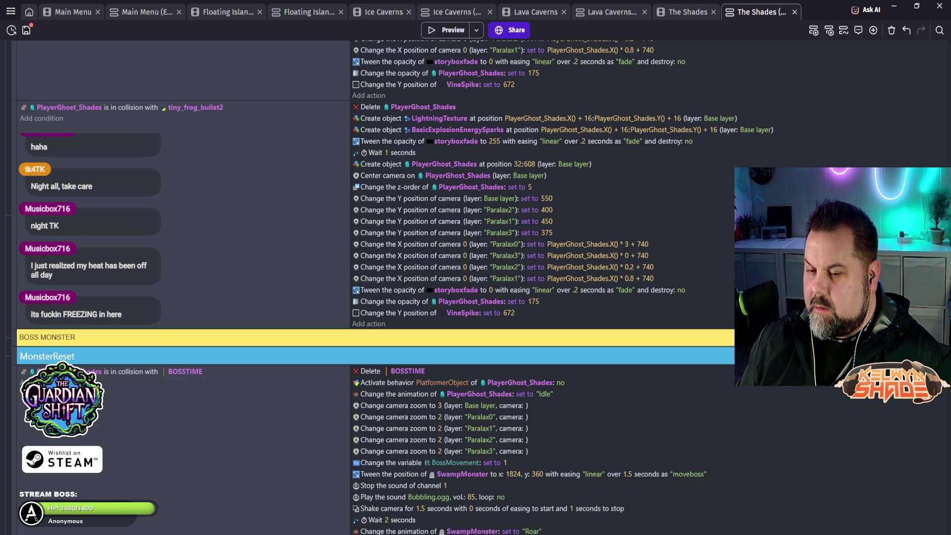
pyautogui.scroll(14, 418, 228)
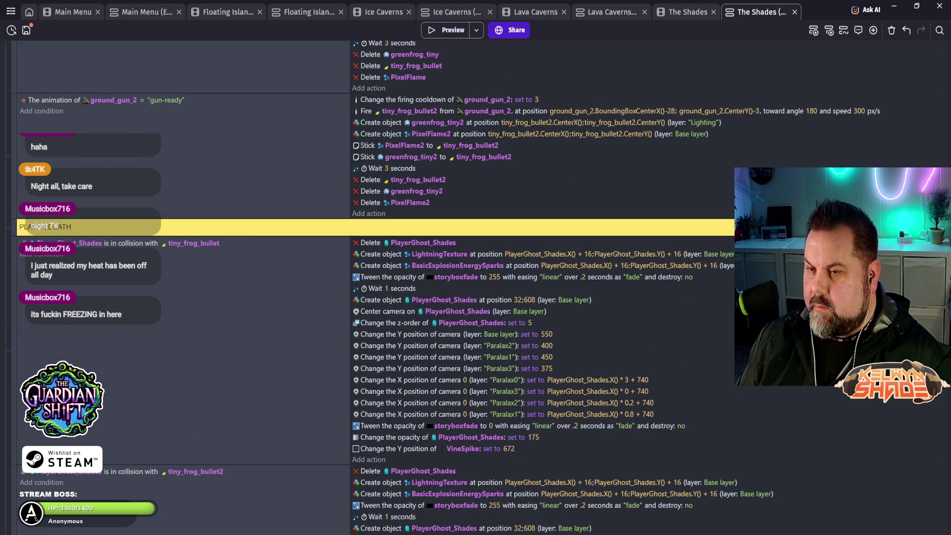
# - Return to the top of the sheet and switch to The Shades scene editor
pyautogui.scroll(14, 418, 288)
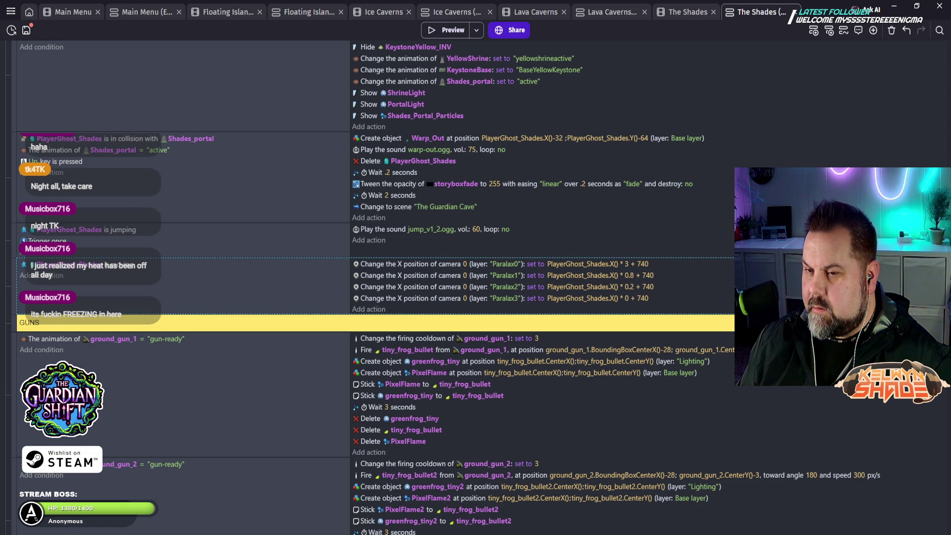
pyautogui.scroll(6, 418, 287)
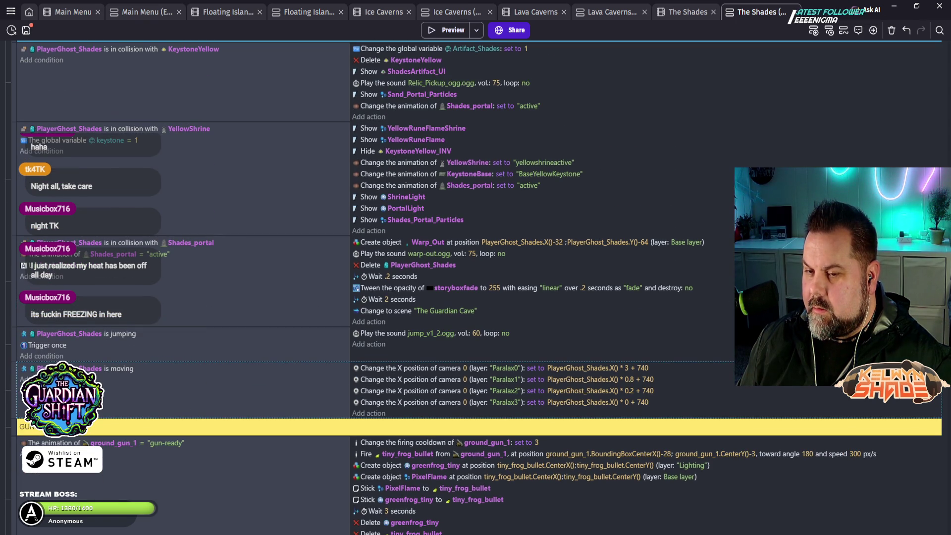
pyautogui.scroll(6, 418, 288)
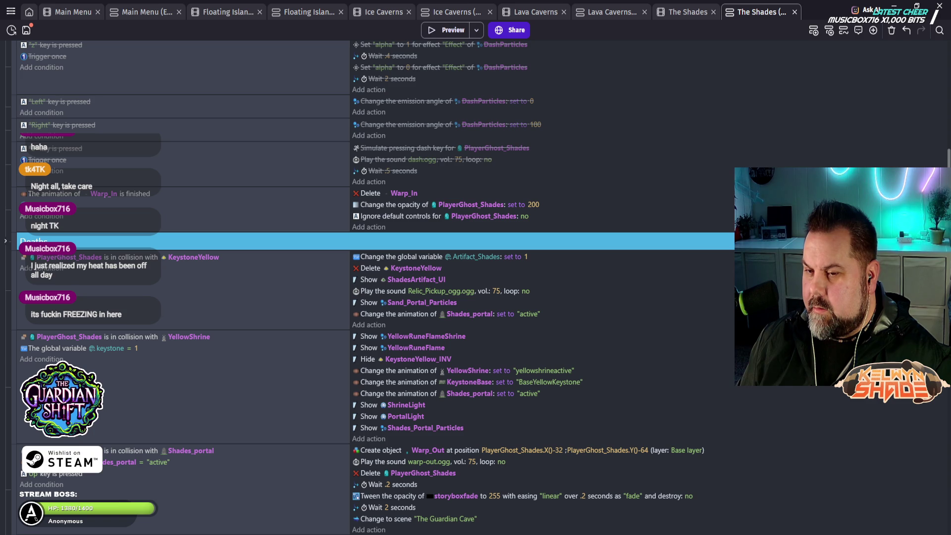
pyautogui.scroll(10, 418, 287)
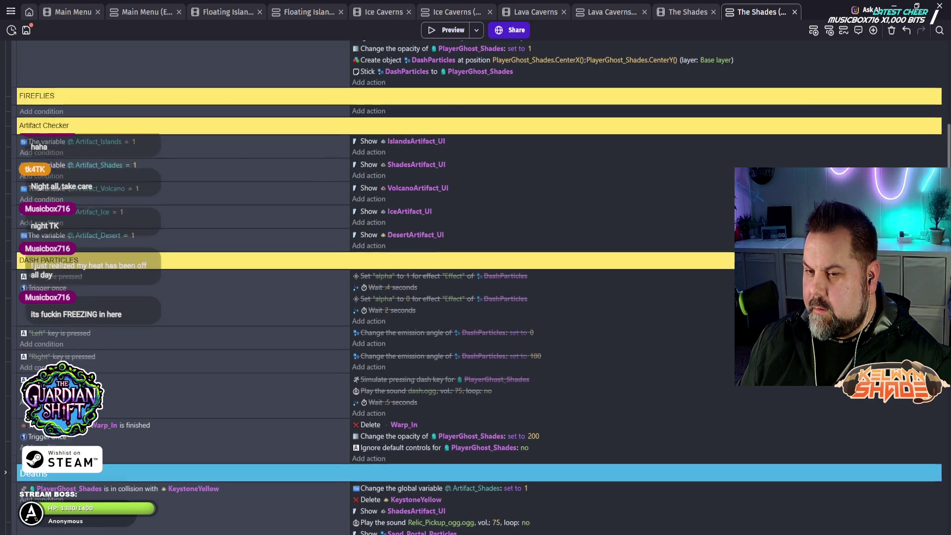
pyautogui.scroll(4, 418, 287)
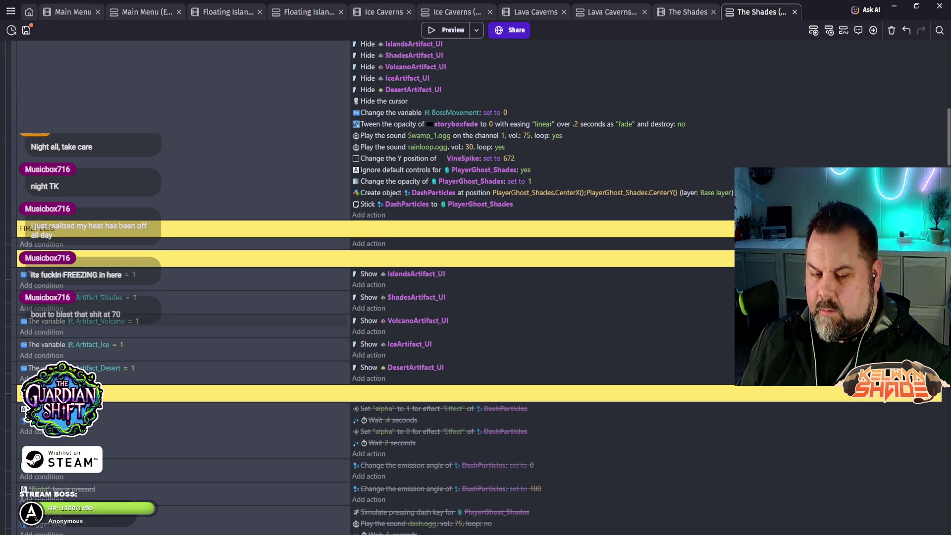
pyautogui.scroll(4, 418, 287)
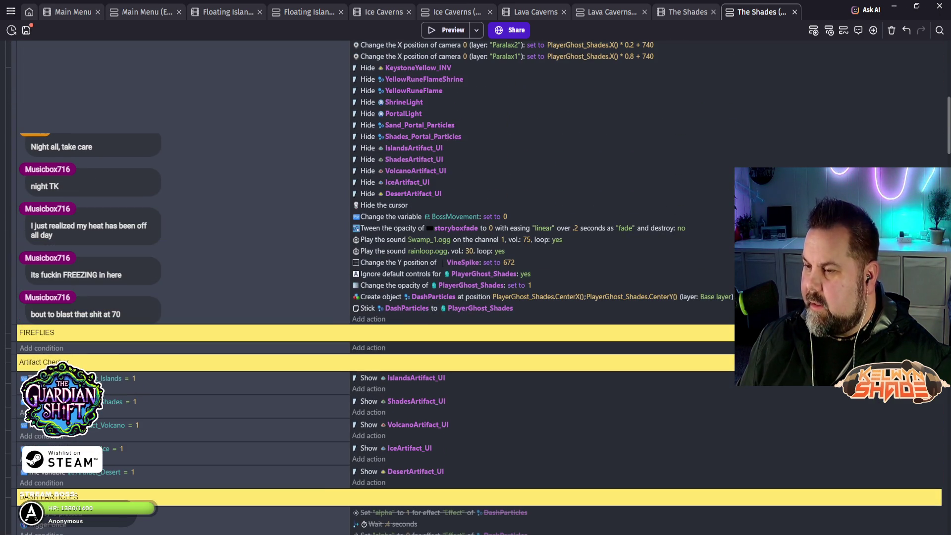
pyautogui.scroll(4, 418, 287)
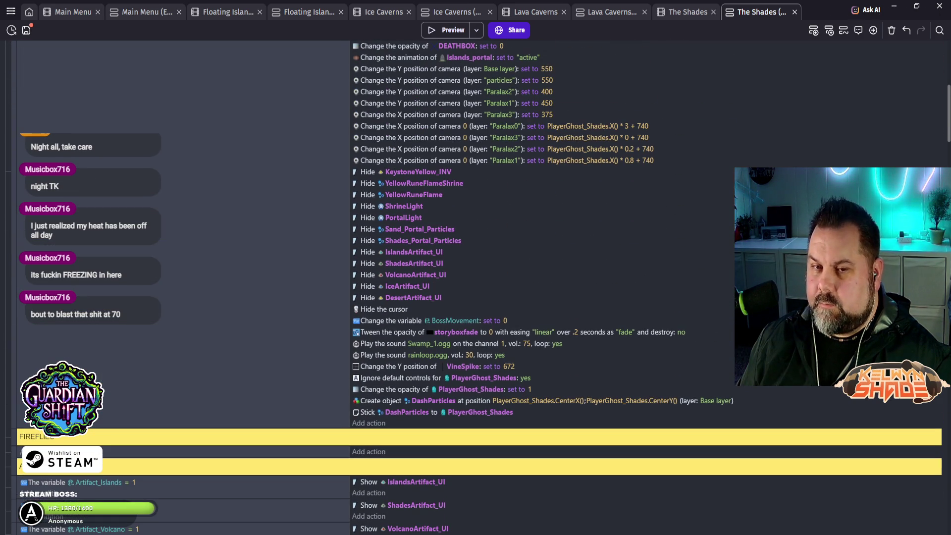
pyautogui.scroll(6, 418, 287)
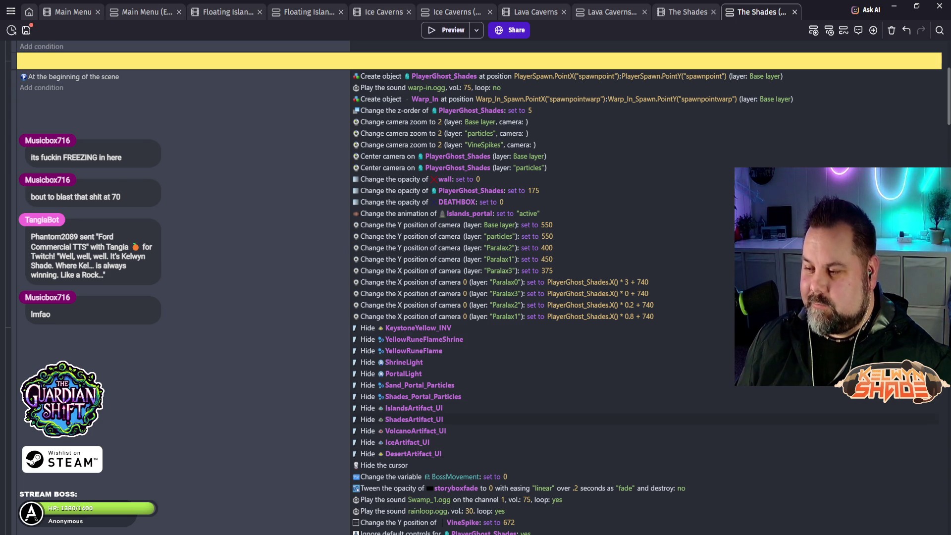
pyautogui.scroll(2, 476, 288)
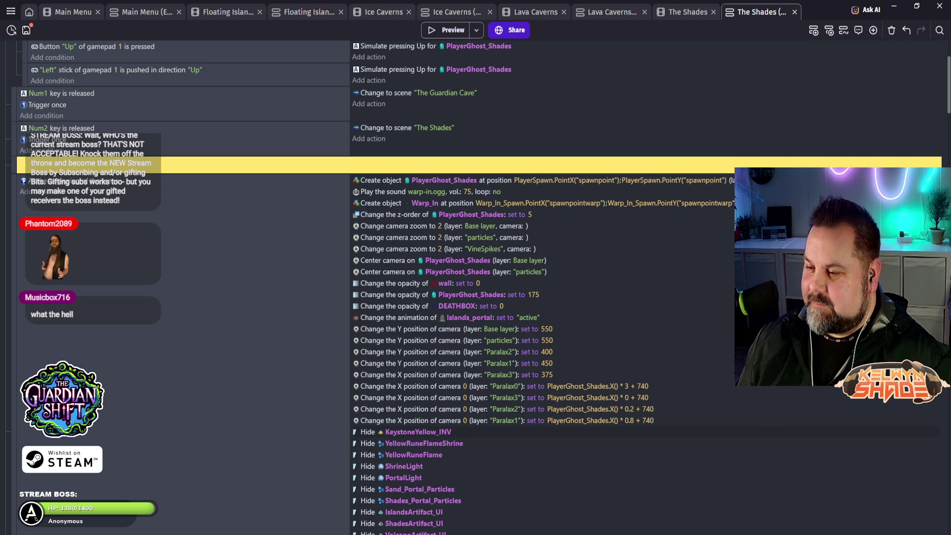
pyautogui.scroll(3, 476, 288)
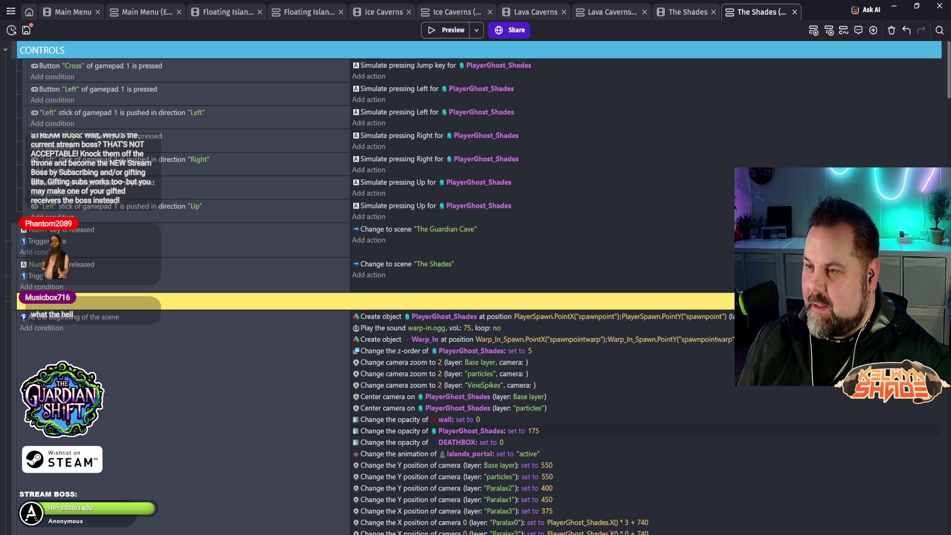
pyautogui.hotkey('ctrl', 'shift', 'Tab')
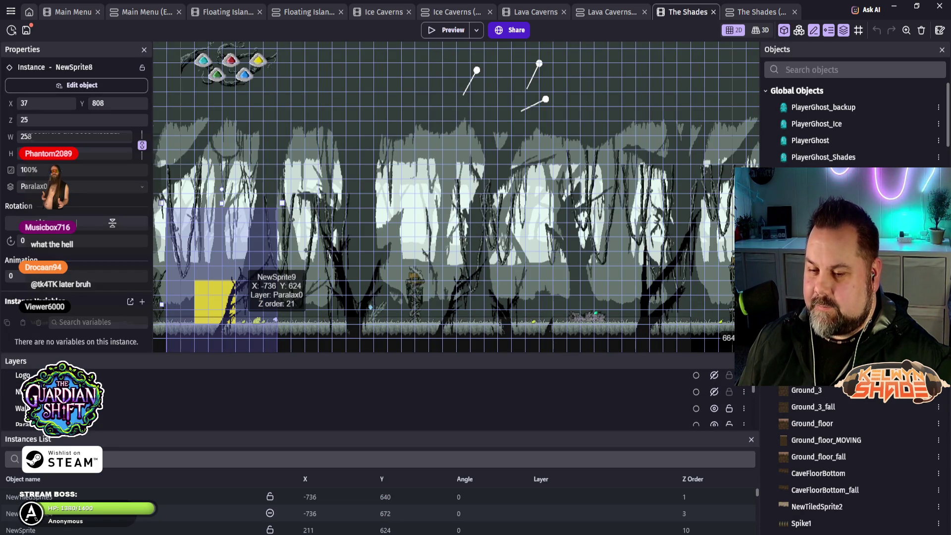
# - Toggle the parallax and line-object layers' visibility to check what each contains
pyautogui.scroll(-2, 377, 397)
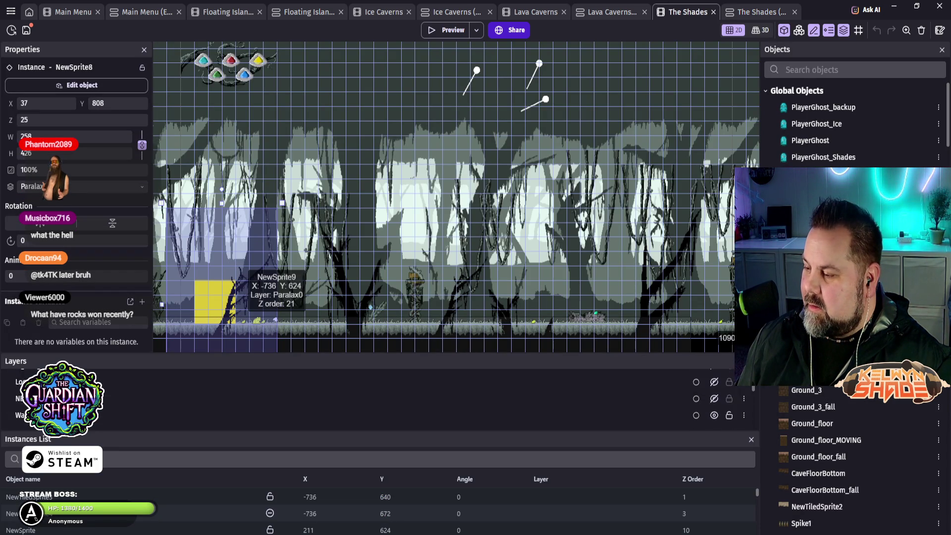
pyautogui.scroll(-2, 377, 396)
pyautogui.scroll(-2, 377, 396)
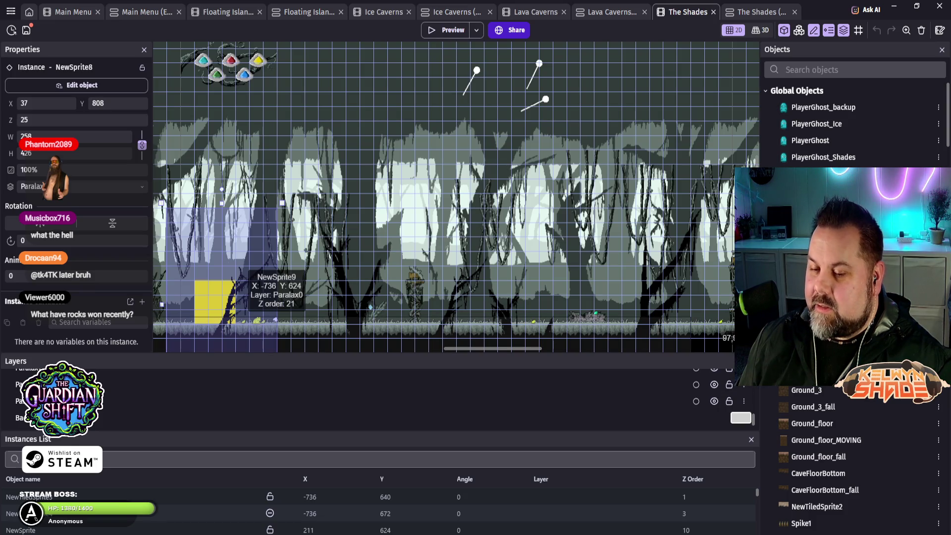
pyautogui.scroll(-2, 381, 397)
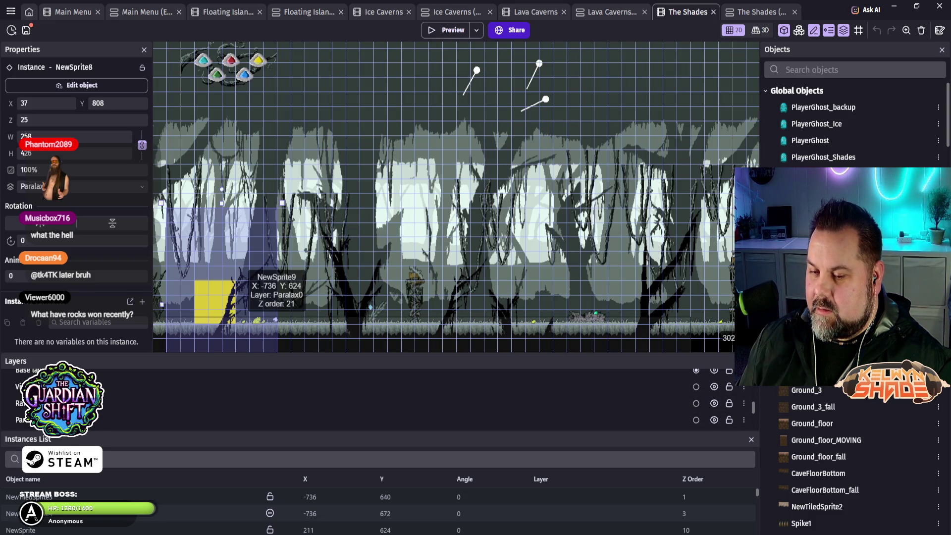
pyautogui.click(714, 420)
pyautogui.click(714, 419)
pyautogui.click(714, 403)
pyautogui.click(714, 403)
pyautogui.scroll(2, 714, 411)
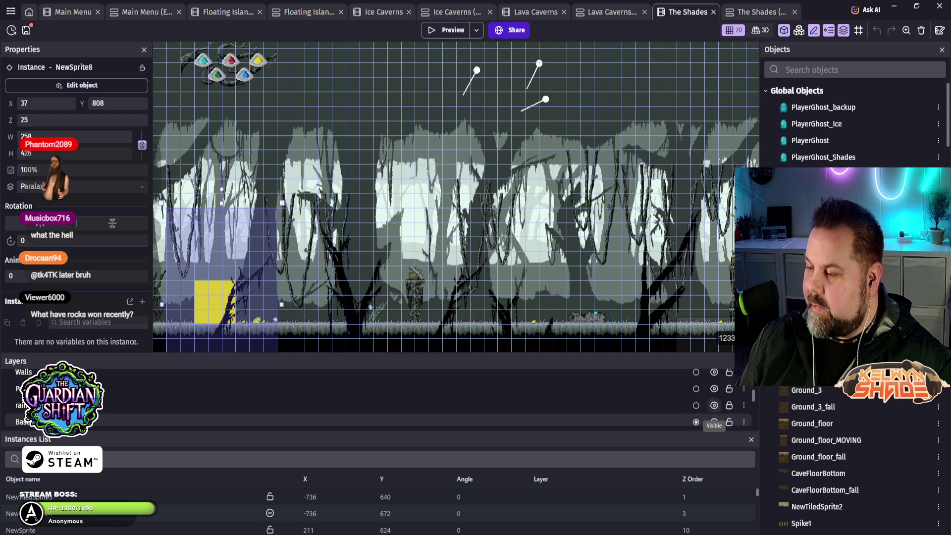
# - Repeatedly hide and show the Base layer to check its ground strip
pyautogui.click(714, 422)
pyautogui.click(714, 422)
pyautogui.click(714, 422)
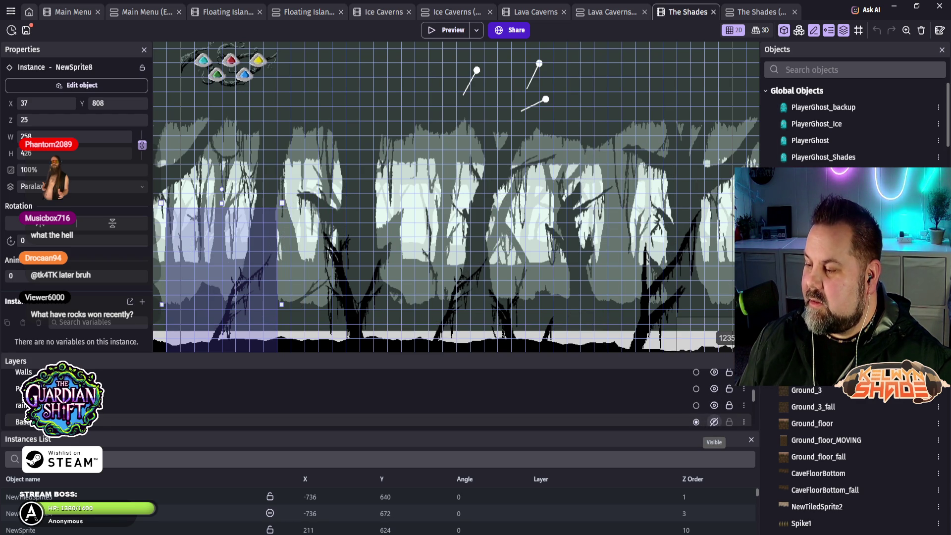
pyautogui.click(714, 422)
pyautogui.click(714, 422)
pyautogui.click(714, 421)
pyautogui.click(714, 422)
pyautogui.click(714, 421)
pyautogui.click(714, 422)
pyautogui.click(714, 422)
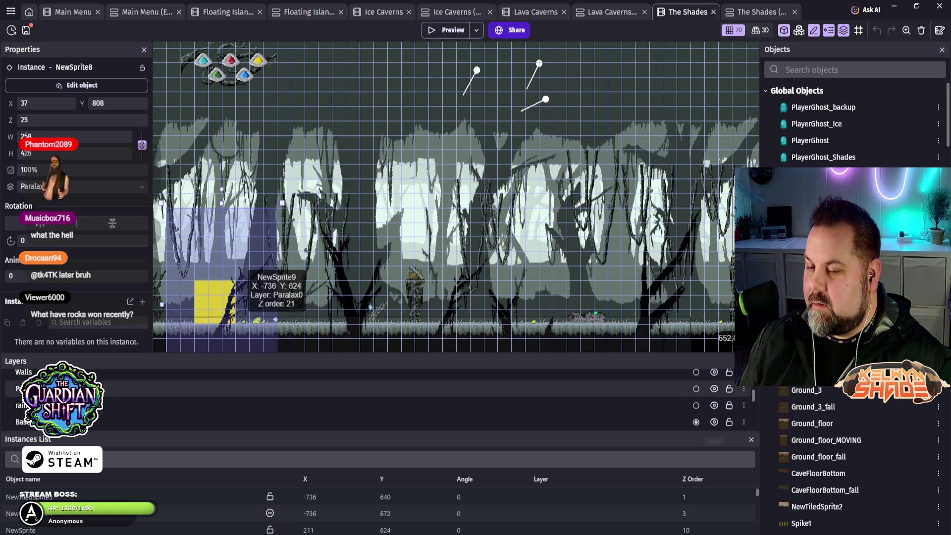
# - Inspect the Base layer's properties and 2D effects, then switch to the events sheet
pyautogui.click(347, 421)
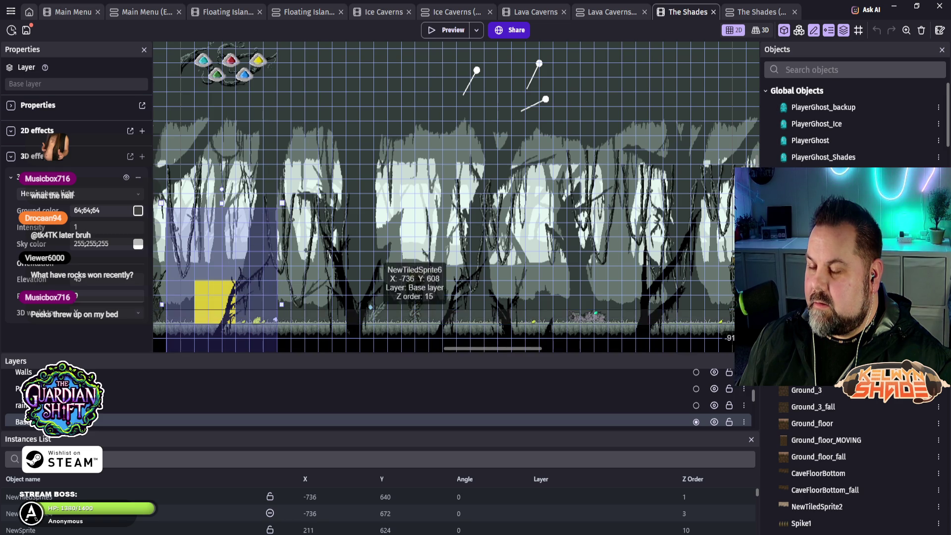
pyautogui.click(10, 130)
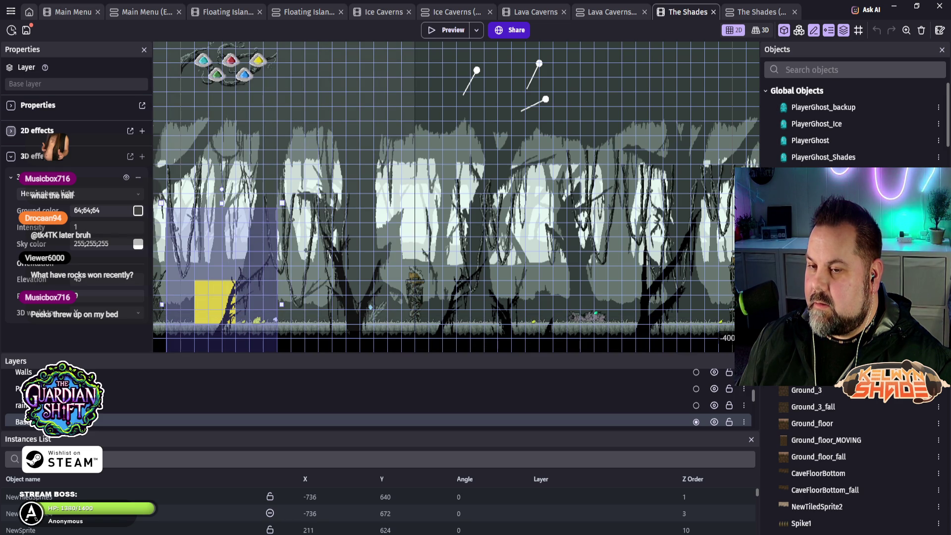
pyautogui.click(10, 130)
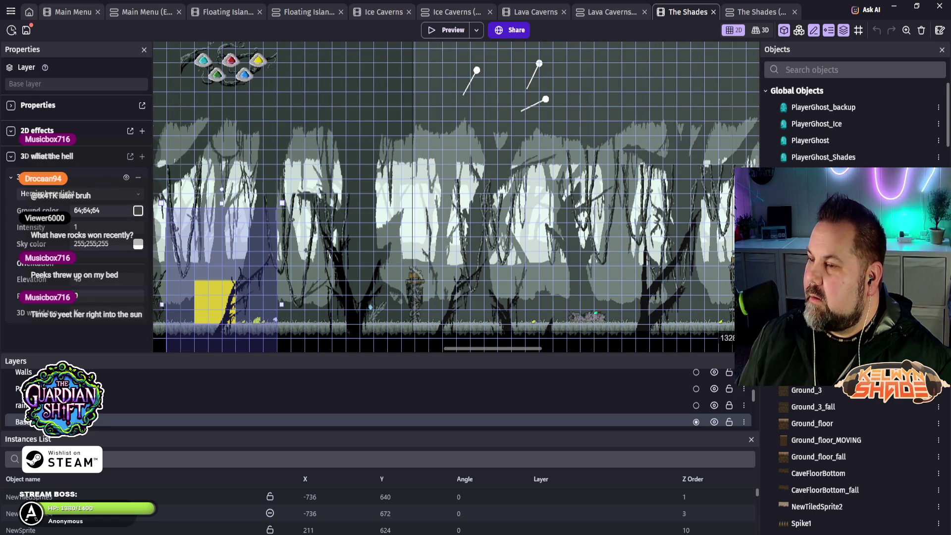
pyautogui.hotkey('ctrl', 'Tab')
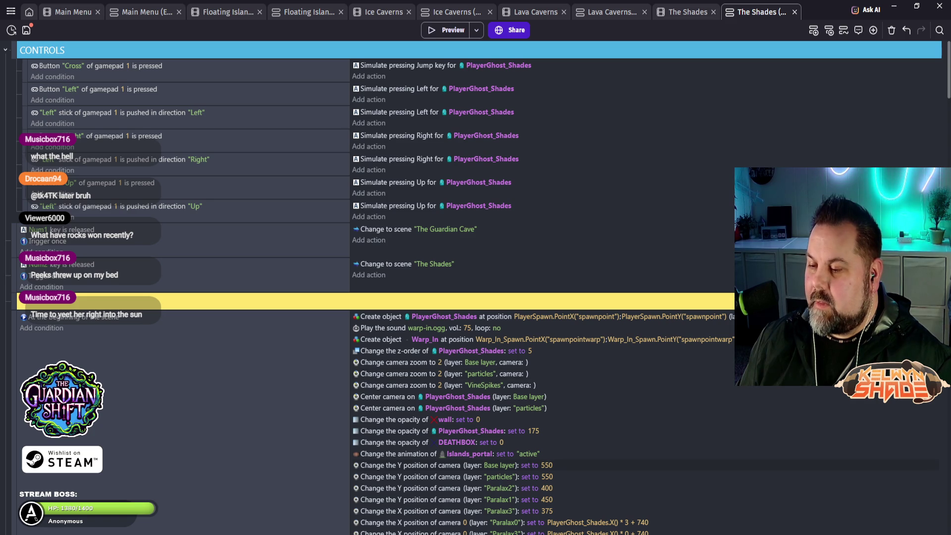
# - Scroll past the start-of-scene actions and DASH PARTICLES down to the Deaths group
pyautogui.scroll(-2, 644, 478)
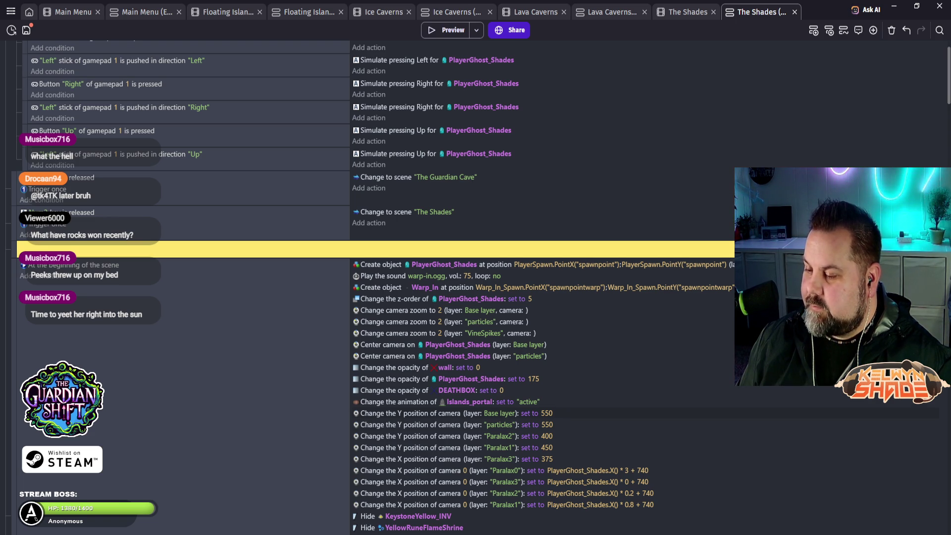
pyautogui.scroll(-5, 545, 288)
pyautogui.scroll(-1, 545, 287)
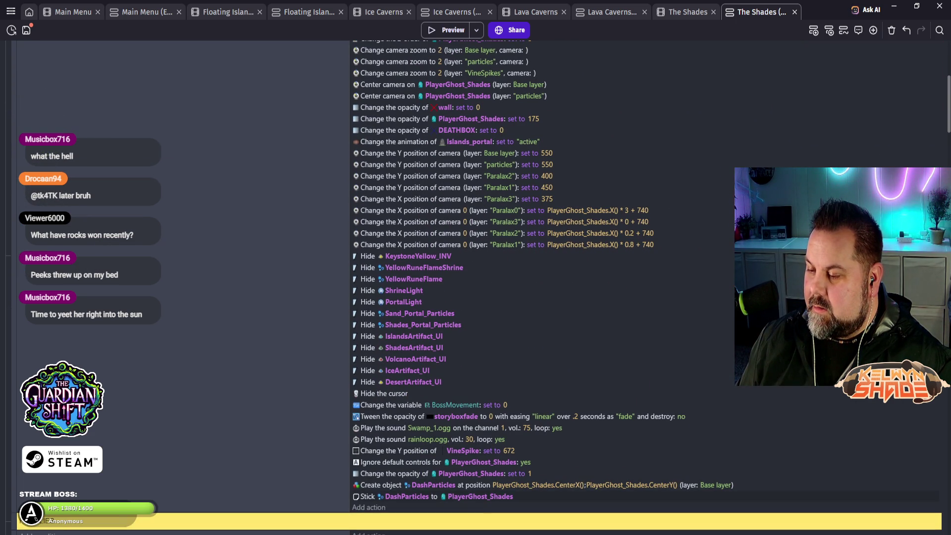
pyautogui.scroll(-2, 545, 287)
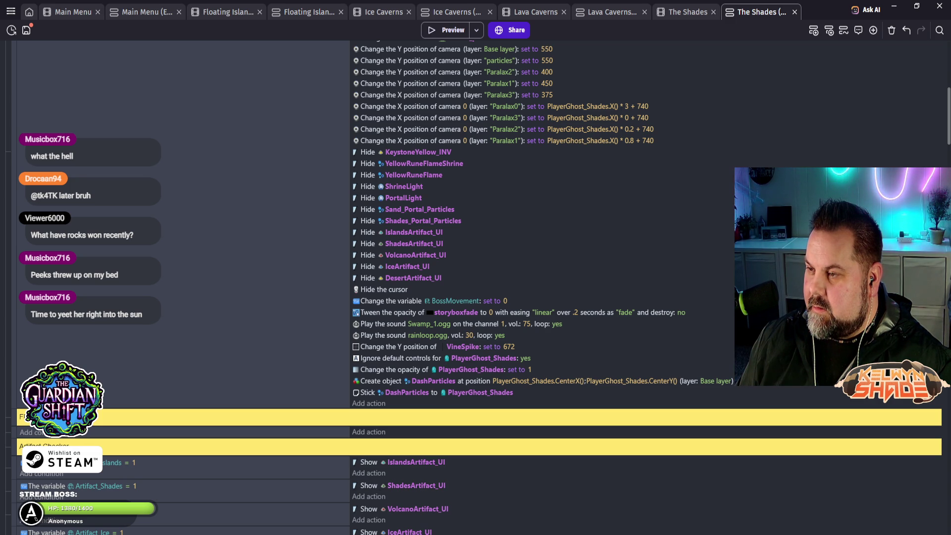
pyautogui.scroll(-3, 476, 287)
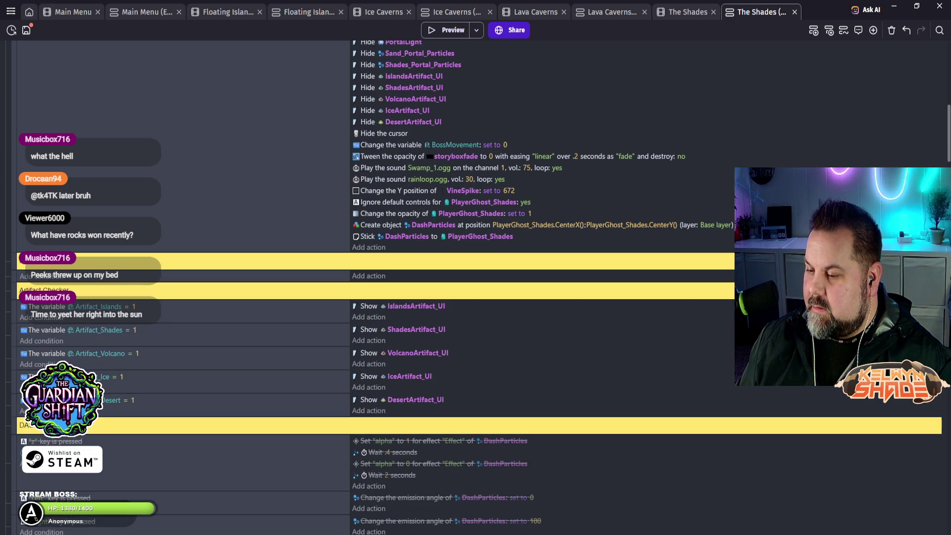
pyautogui.scroll(-10, 476, 288)
pyautogui.scroll(-5, 476, 287)
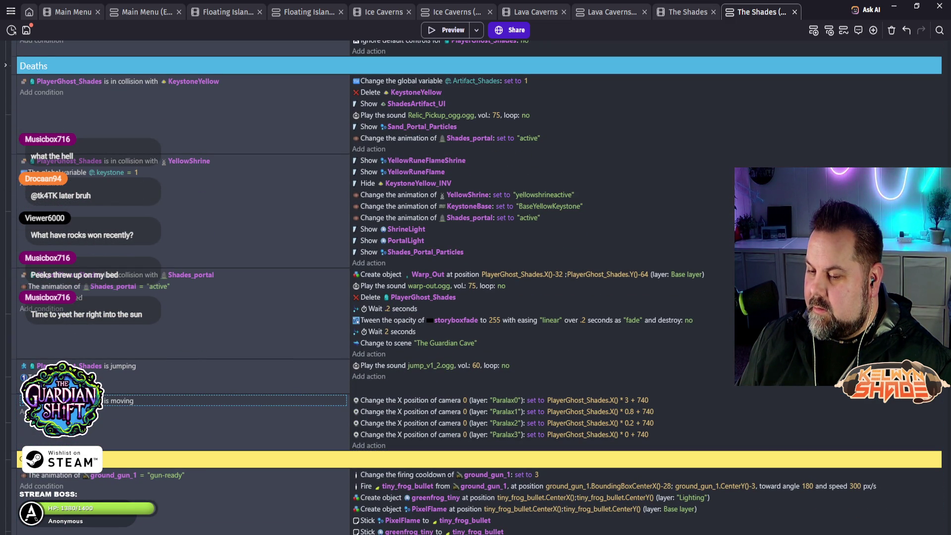
pyautogui.doubleClick(122, 401)
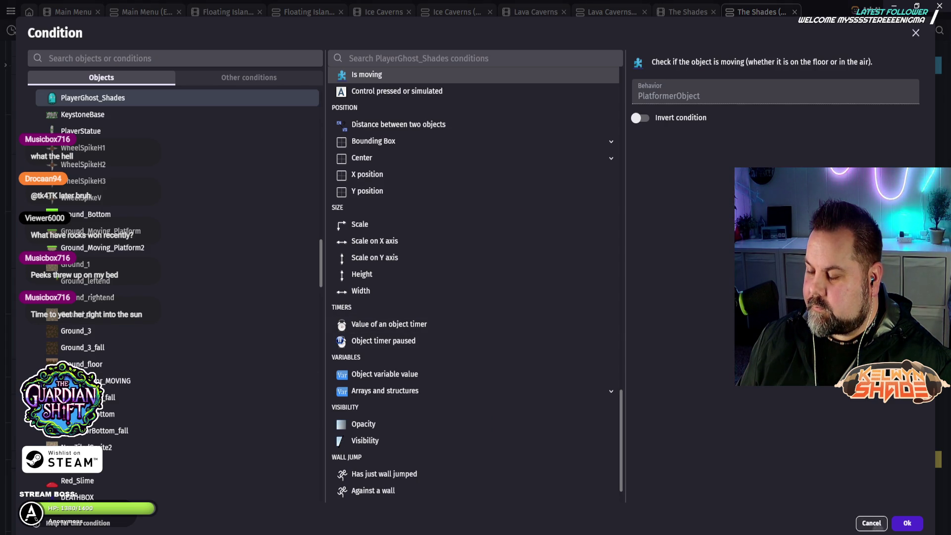
pyautogui.click(907, 523)
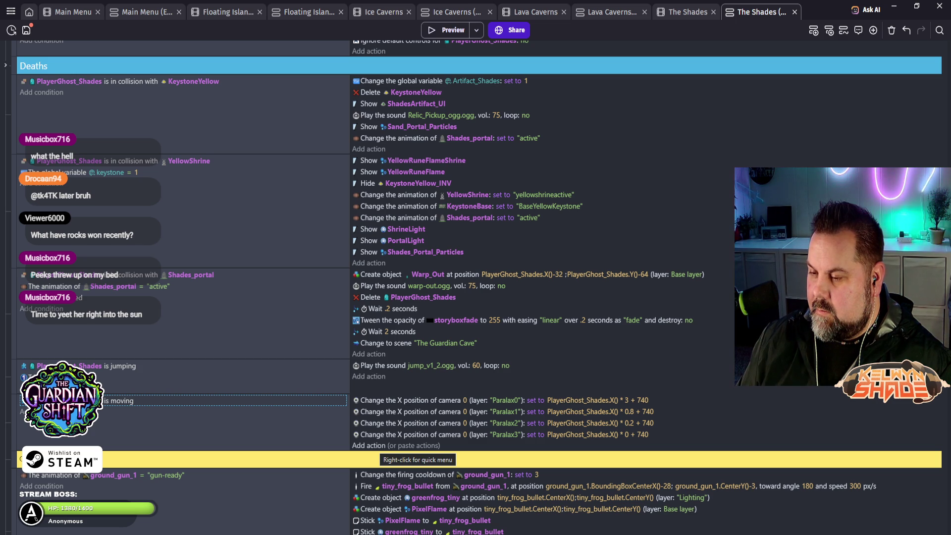
pyautogui.scroll(3, 416, 446)
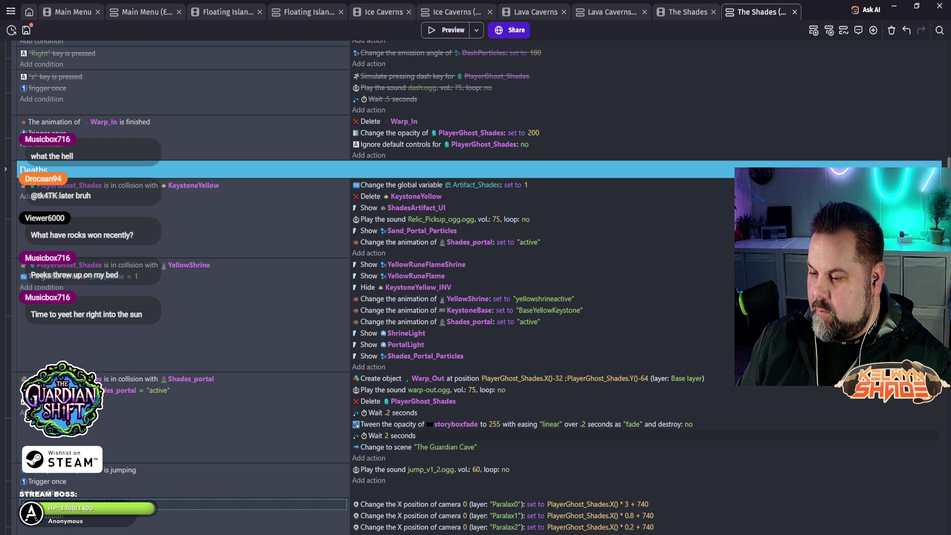
# - Disable the 'Warp_In is finished' event and launch a preview of the scene
pyautogui.scroll(2, 416, 298)
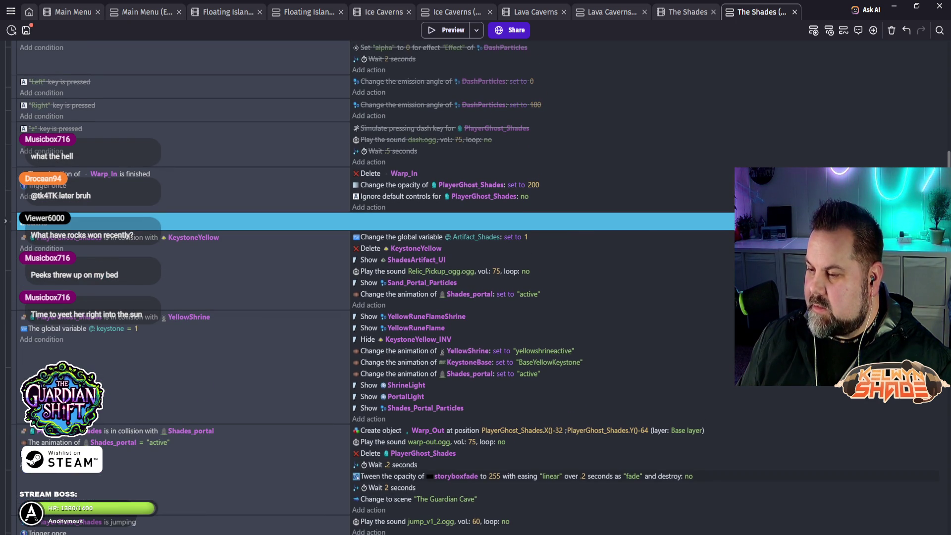
pyautogui.scroll(2, 416, 297)
pyautogui.scroll(2, 416, 297)
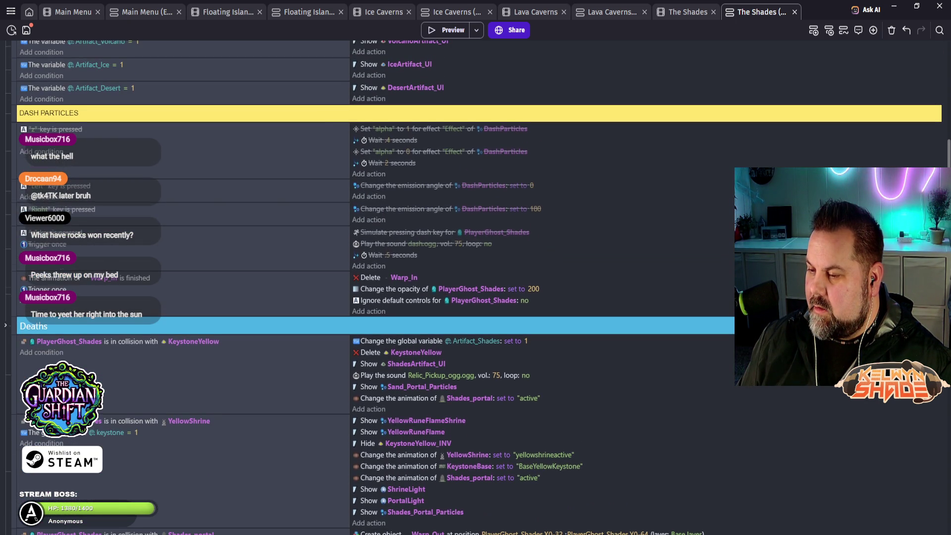
pyautogui.scroll(2, 416, 298)
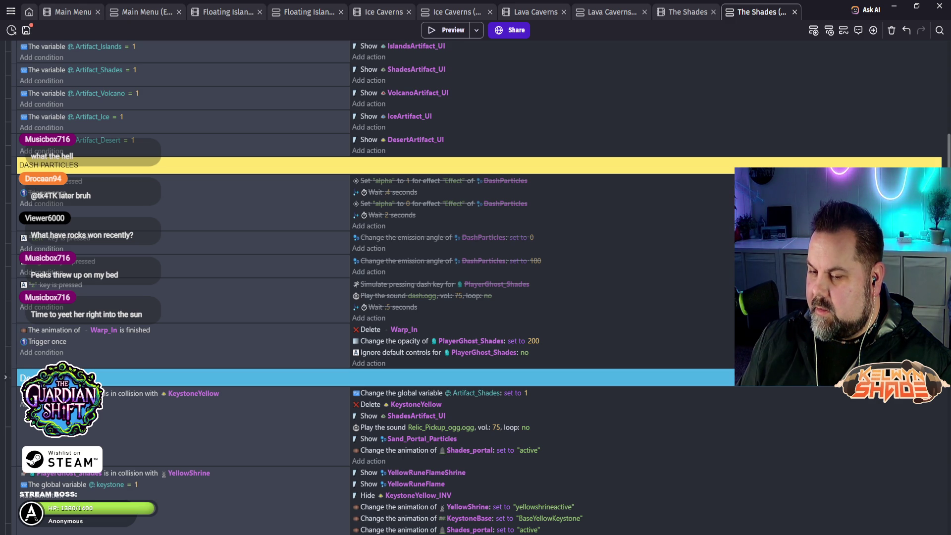
pyautogui.rightClick(15, 339)
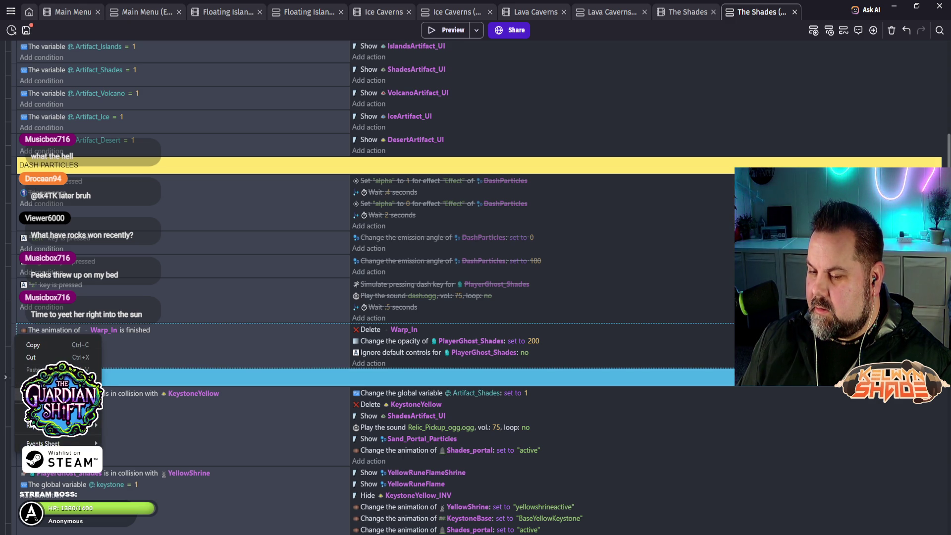
pyautogui.click(50, 395)
pyautogui.click(445, 30)
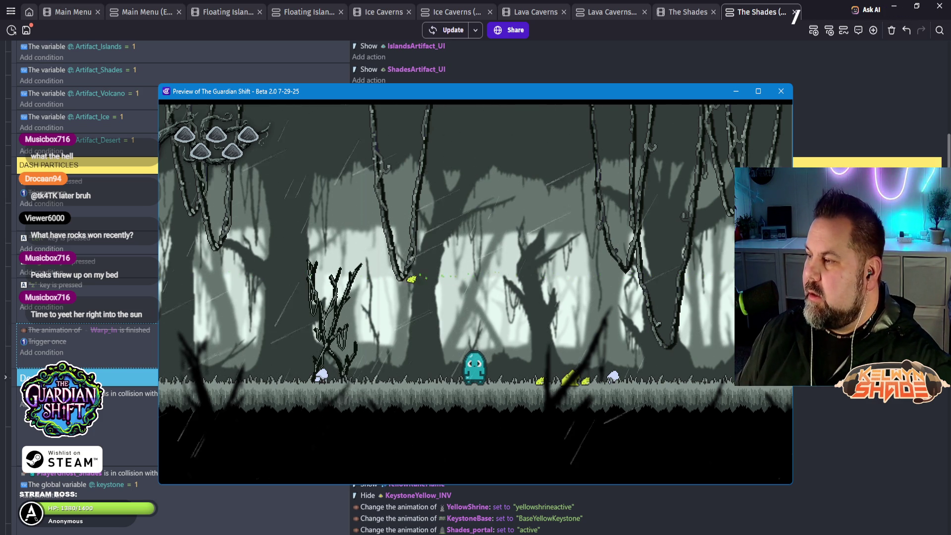
# - Close the game preview and bring up the Warp_In finished event's context menu
pyautogui.click(781, 91)
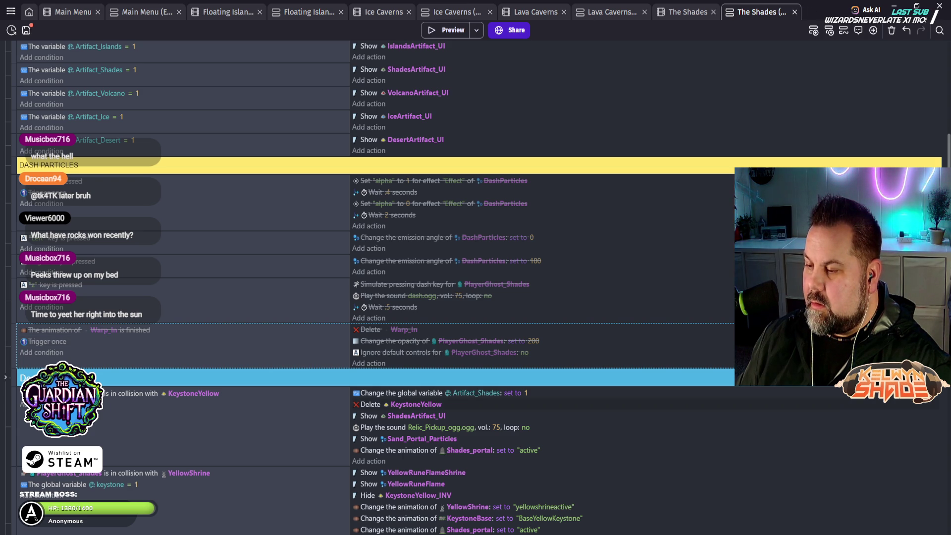
pyautogui.rightClick(17, 342)
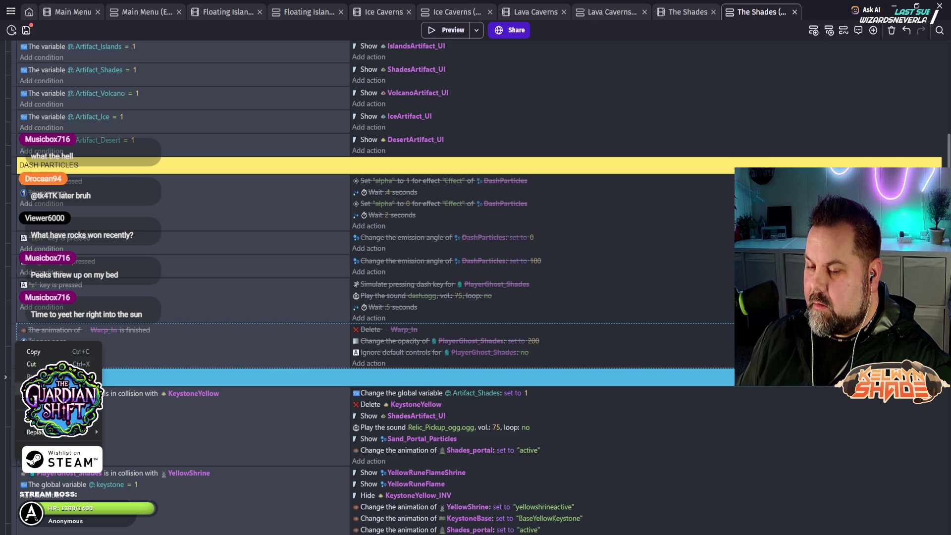
# - Re-enable the 'Warp_In is finished' event and review the start-of-scene events
pyautogui.click(44, 408)
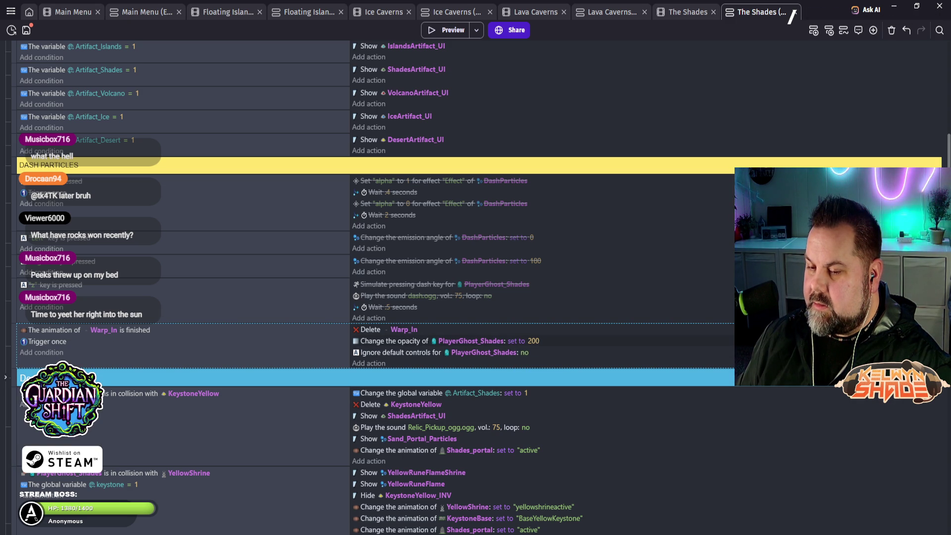
pyautogui.scroll(8, 476, 288)
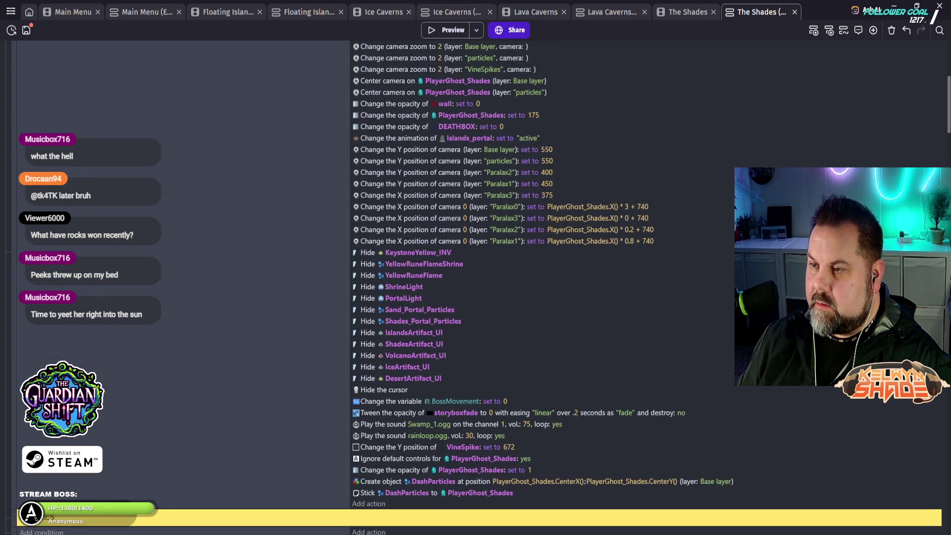
pyautogui.scroll(5, 476, 288)
pyautogui.scroll(-5, 475, 287)
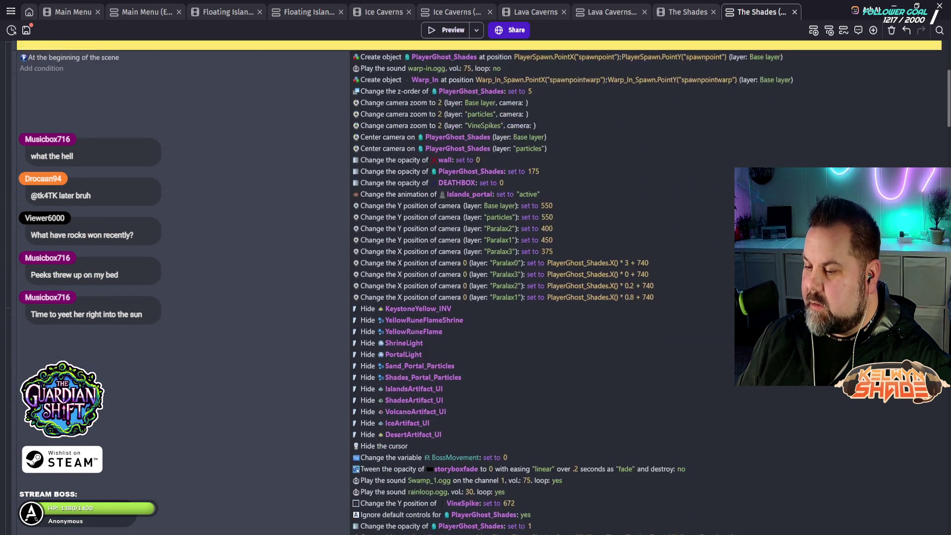
pyautogui.scroll(-3, 476, 287)
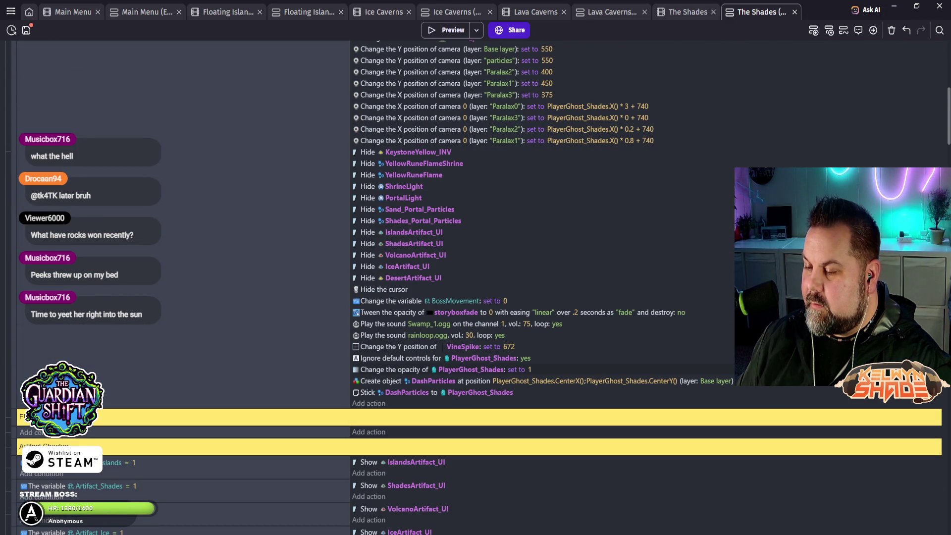
pyautogui.scroll(-3, 476, 287)
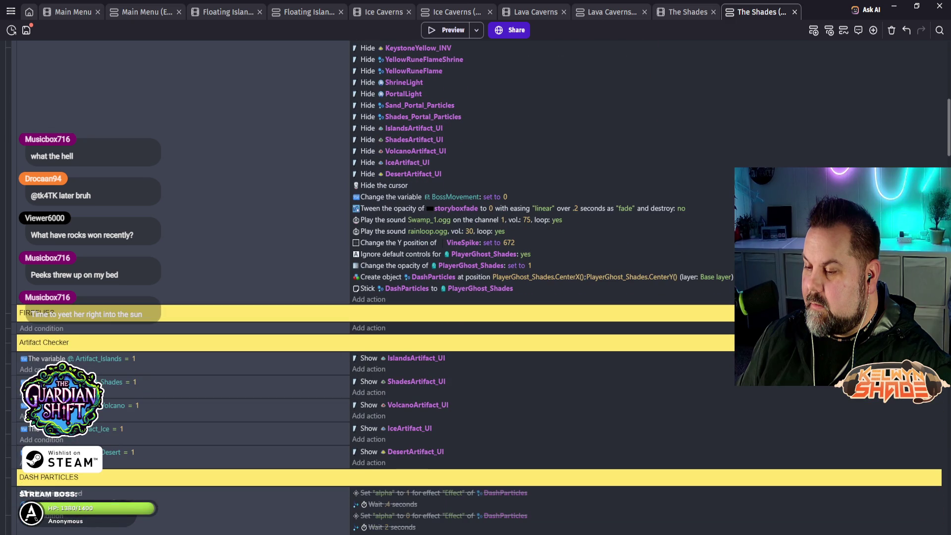
pyautogui.scroll(-5, 476, 287)
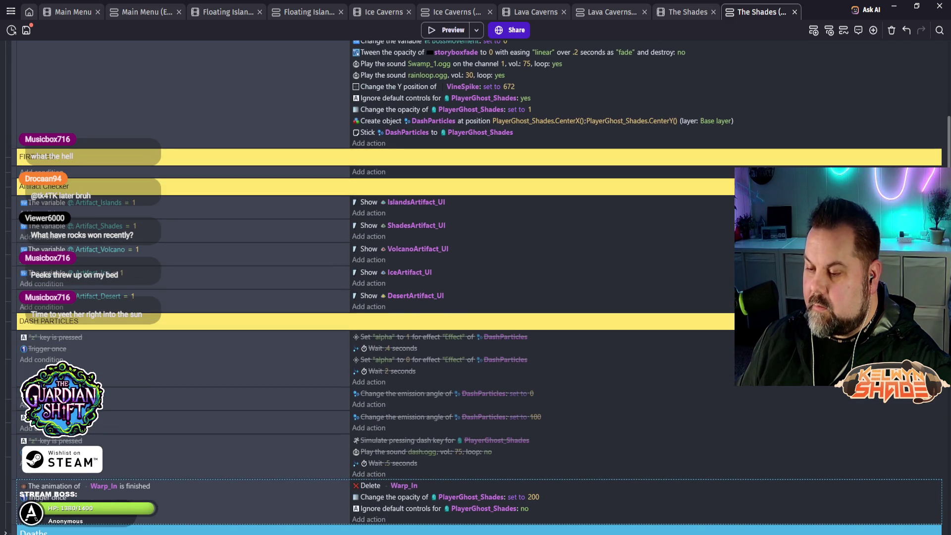
pyautogui.scroll(-2, 476, 287)
pyautogui.scroll(6, 476, 287)
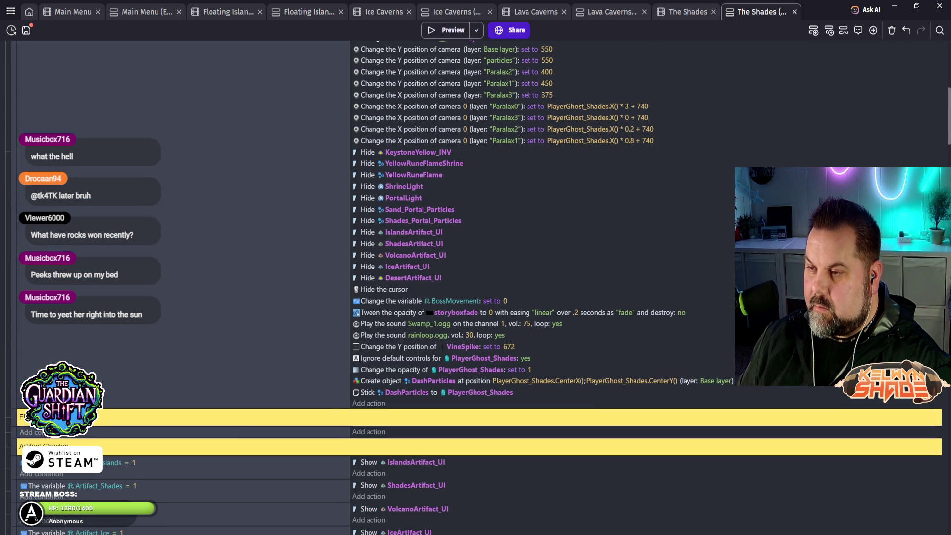
pyautogui.scroll(5, 476, 287)
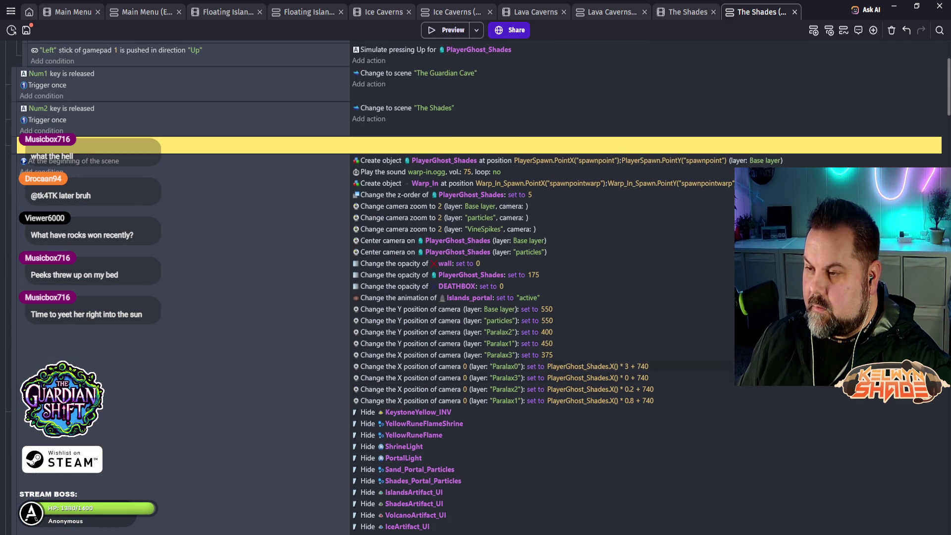
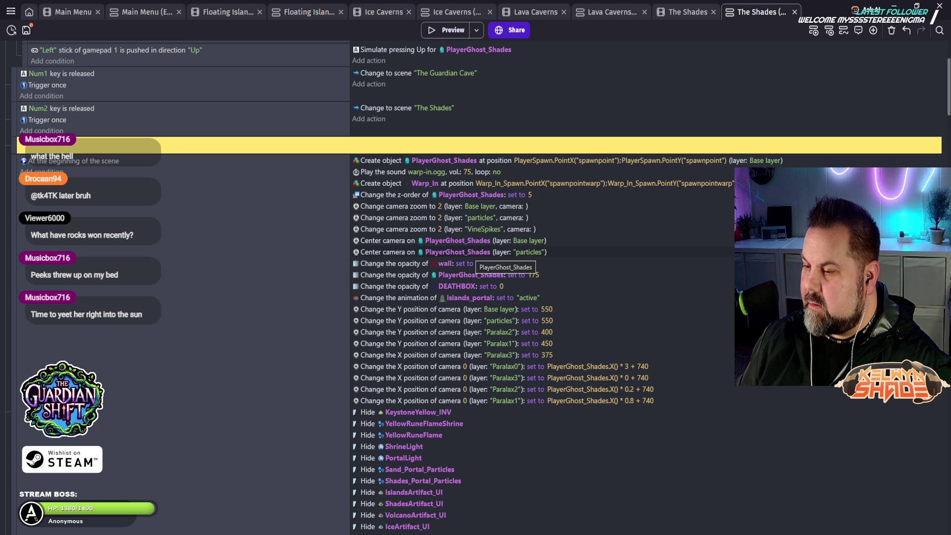
# - Scroll through the 'At the beginning of the scene' events to finish reviewing them
pyautogui.scroll(-5, 500, 254)
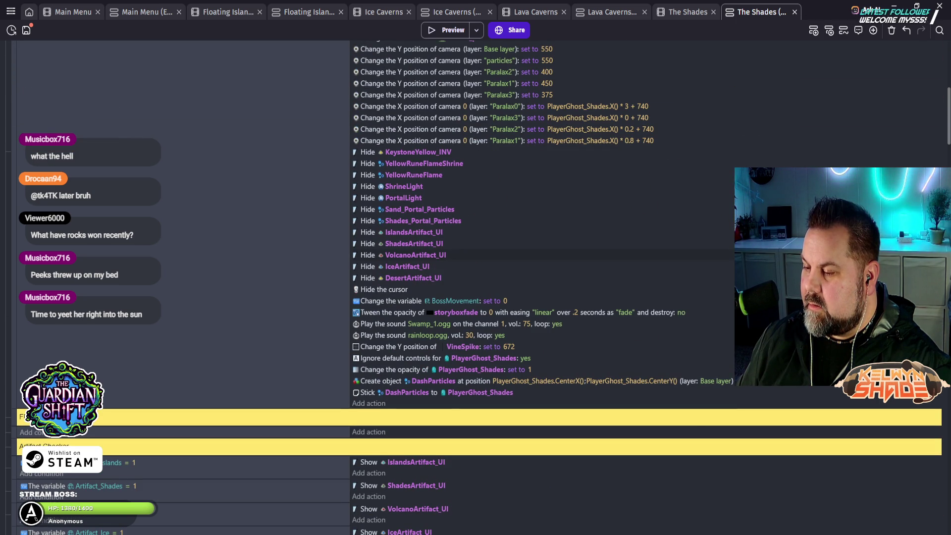
pyautogui.scroll(-3, 476, 288)
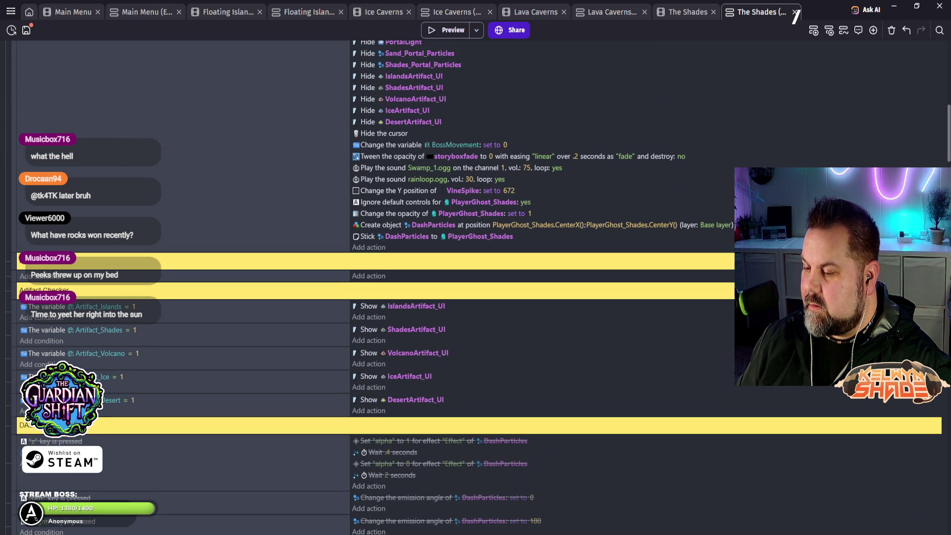
pyautogui.scroll(6, 475, 287)
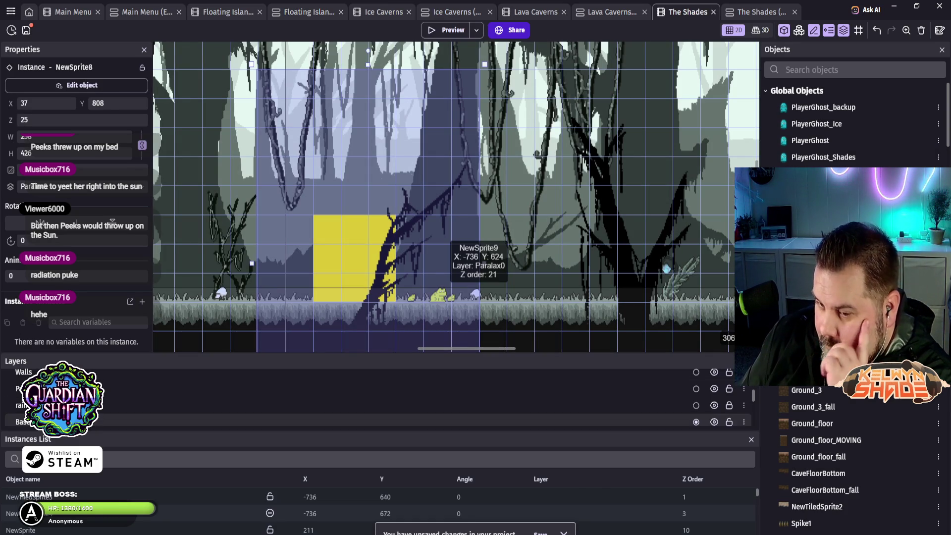
# - Unhide the layer after Base, and hide then re-show one parallax layer to check its contents
pyautogui.scroll(-2, 377, 396)
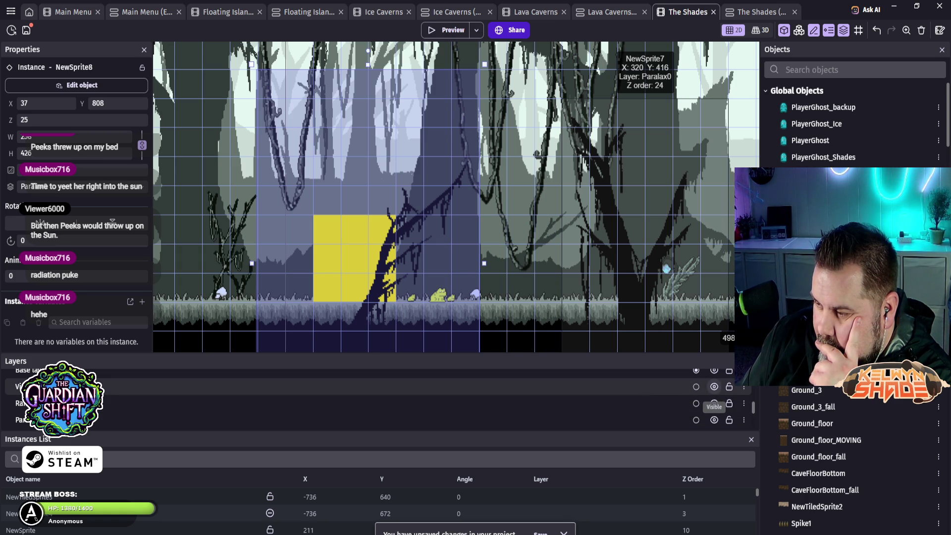
pyautogui.click(714, 387)
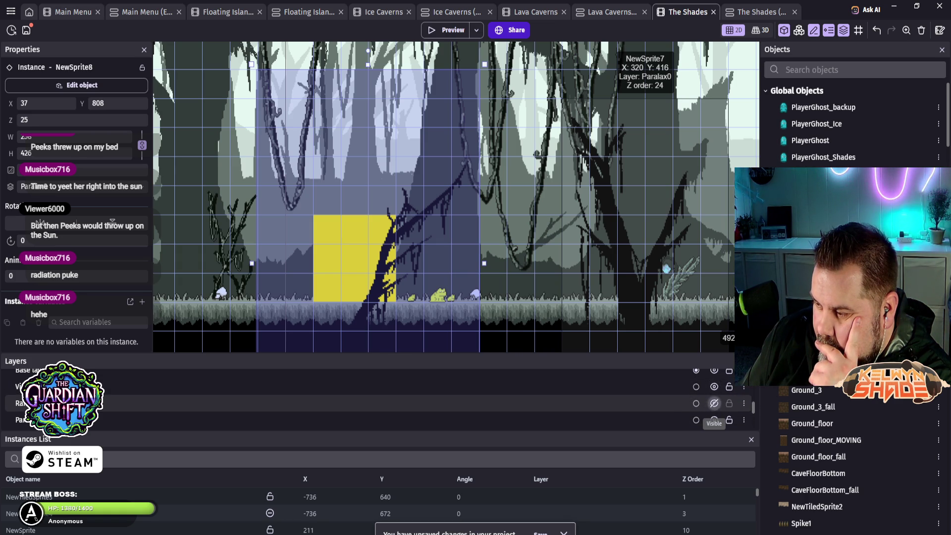
pyautogui.click(714, 420)
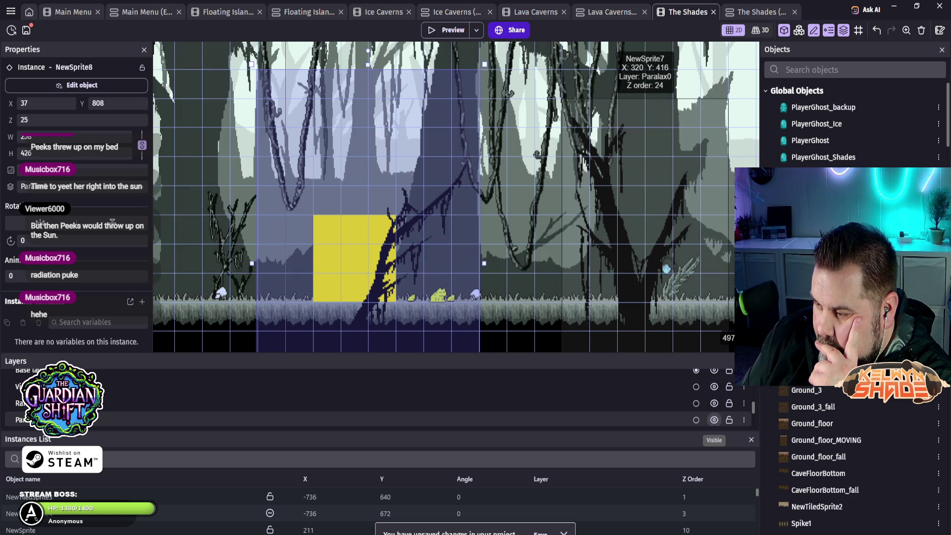
pyautogui.scroll(-2, 714, 420)
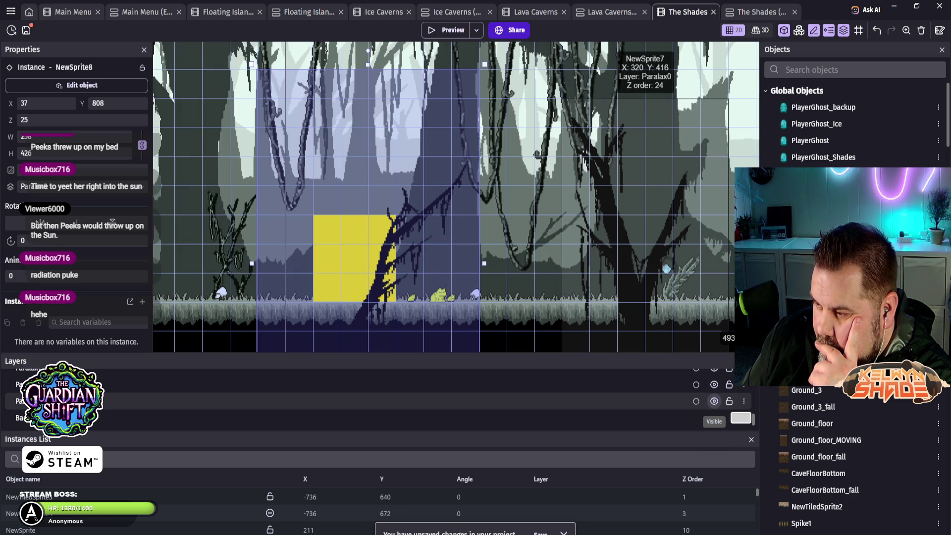
pyautogui.click(714, 401)
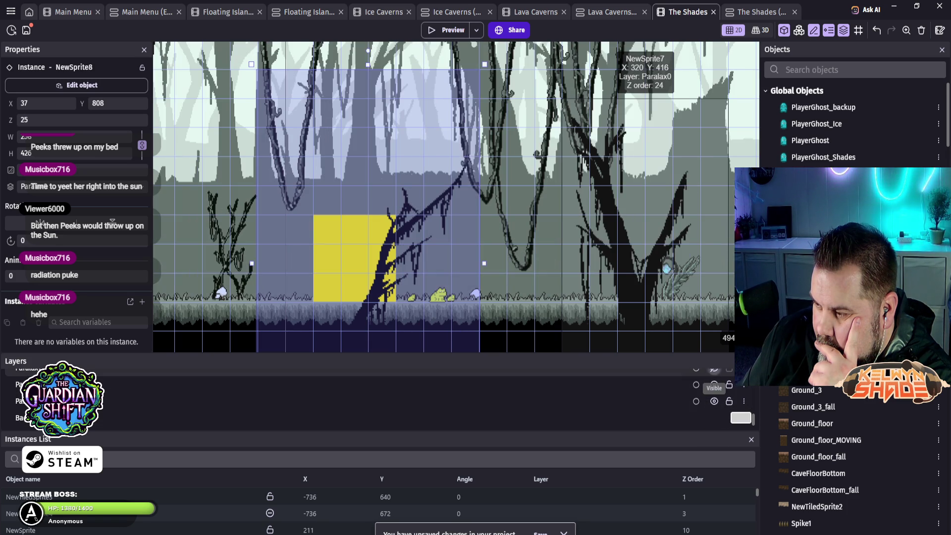
# - Keep the darkening overlay hidden, hide the foreground trees-and-vines layer, and select Warp_In_Spawn
pyautogui.scroll(3, 714, 401)
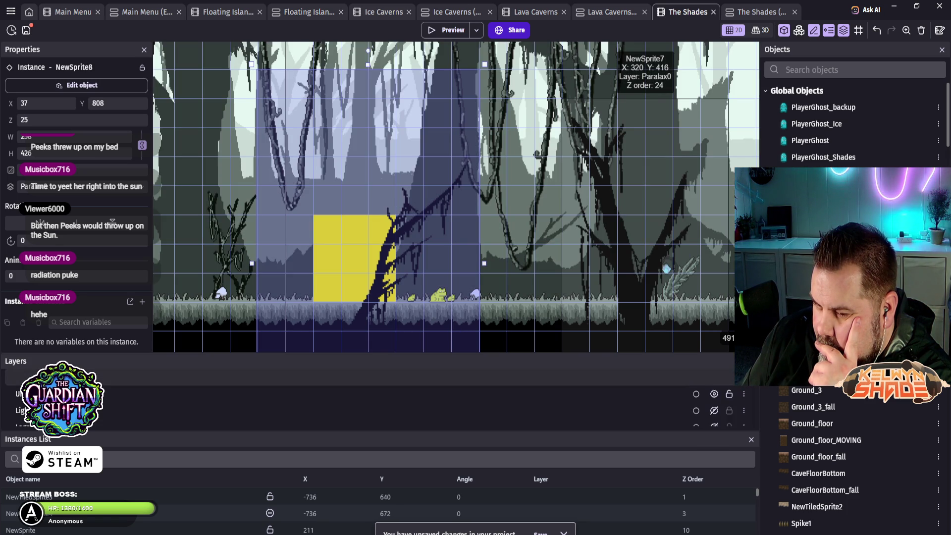
pyautogui.scroll(3, 714, 406)
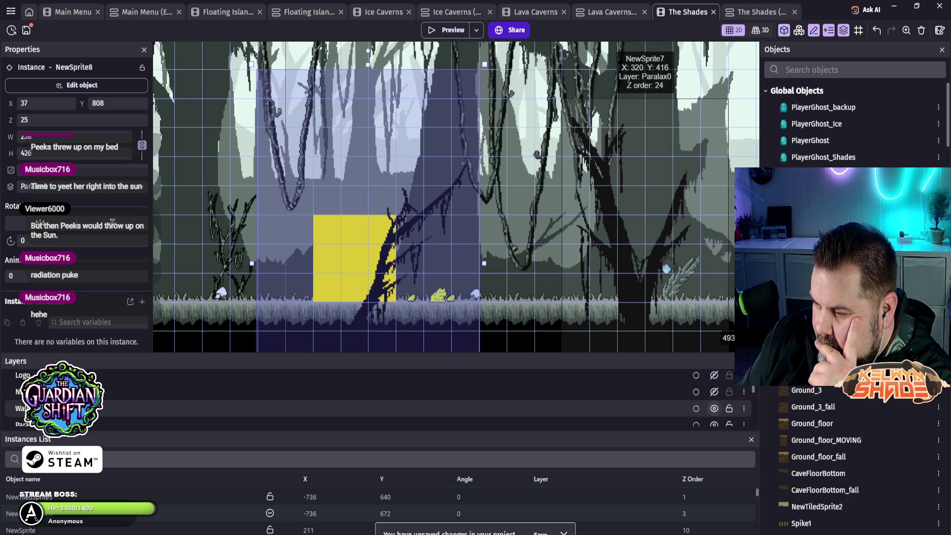
pyautogui.click(714, 391)
pyautogui.click(714, 391)
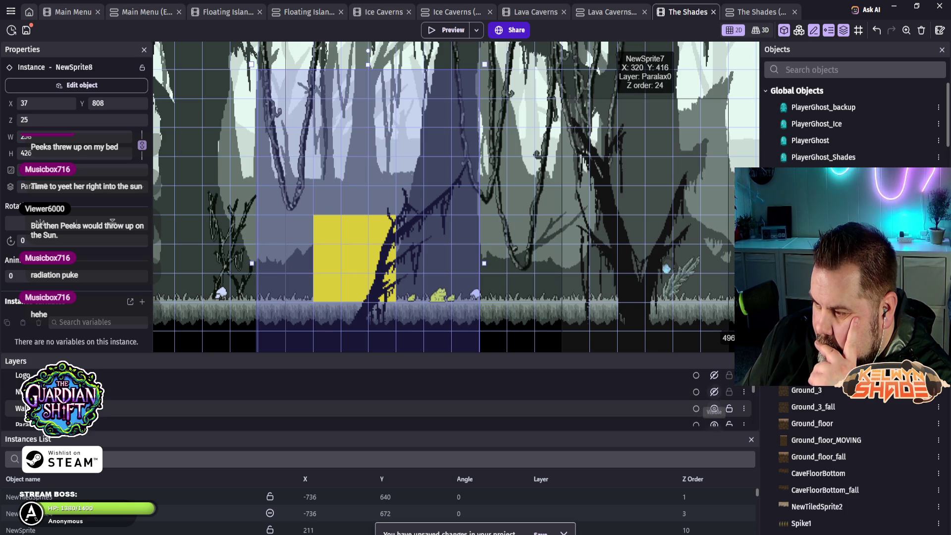
pyautogui.click(714, 425)
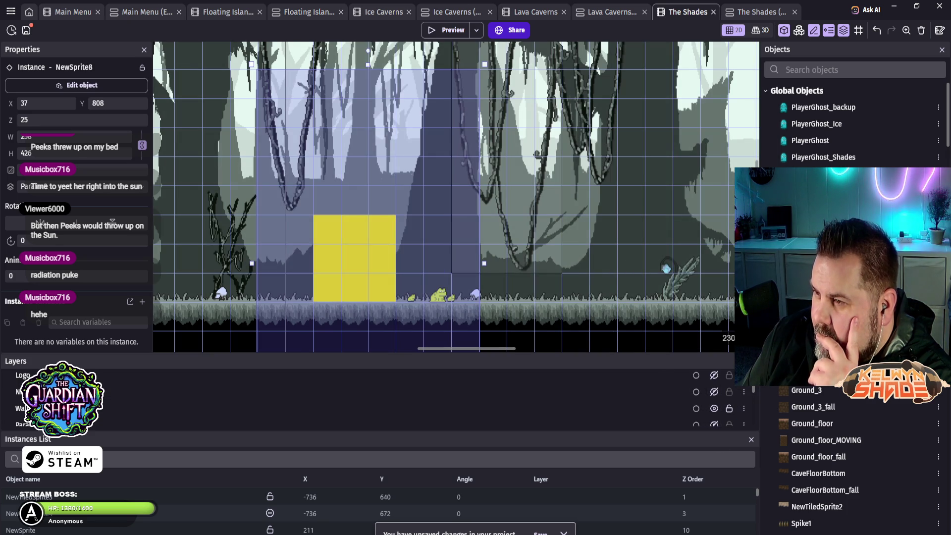
pyautogui.click(354, 228)
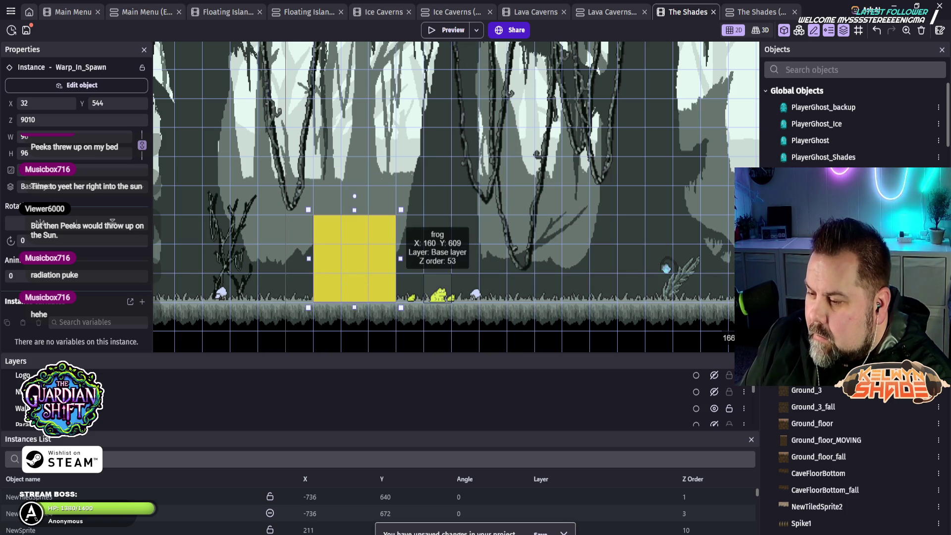
pyautogui.press('Up')
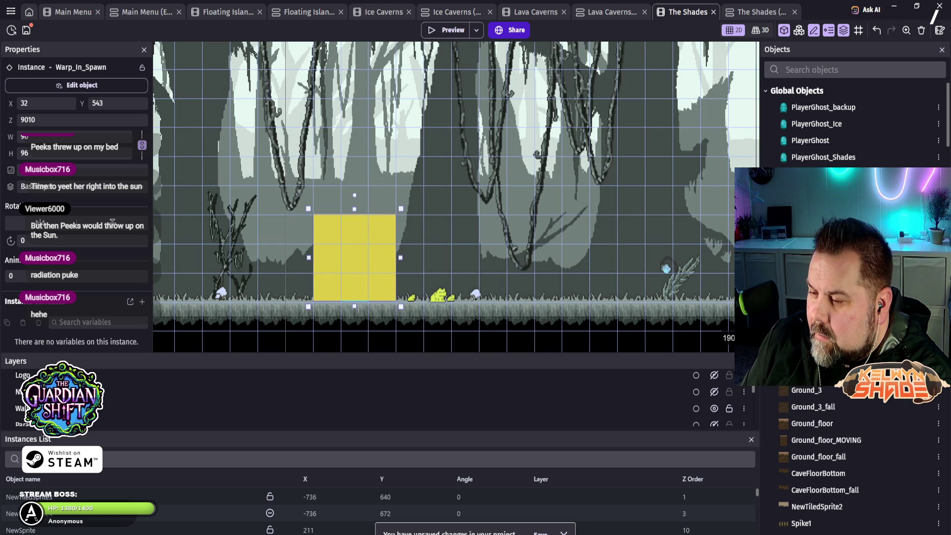
pyautogui.click(445, 30)
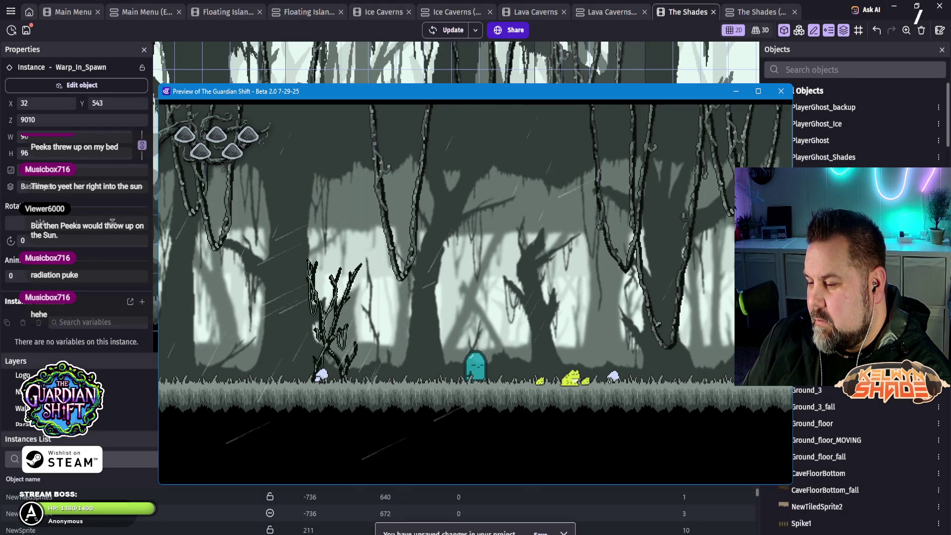
pyautogui.click(781, 92)
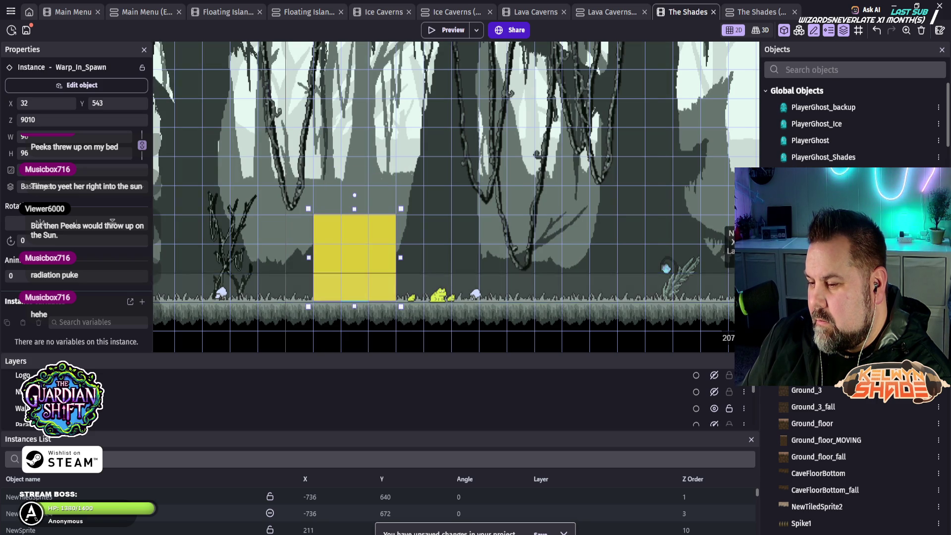
pyautogui.press('Down')
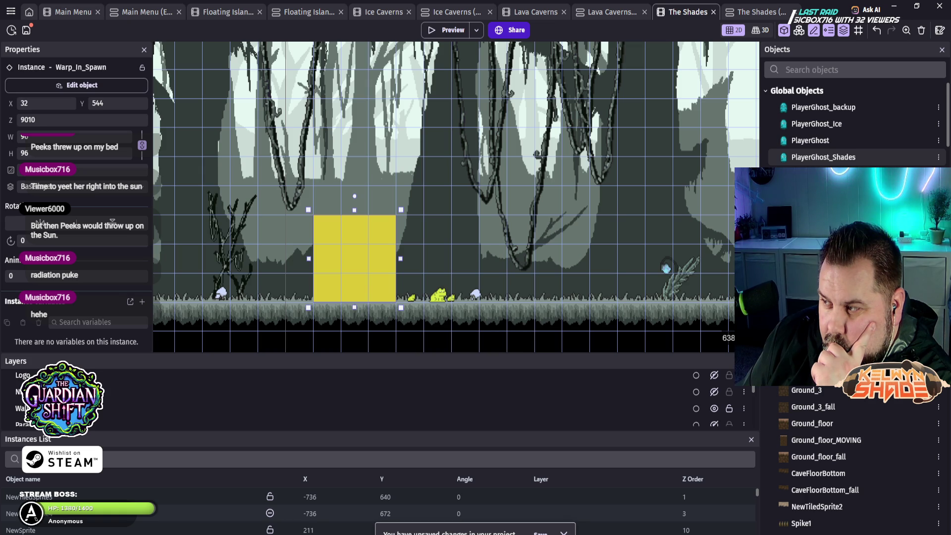
# - Open PlayerGhost_Shades' settings and scroll through its movement behaviors
pyautogui.doubleClick(824, 157)
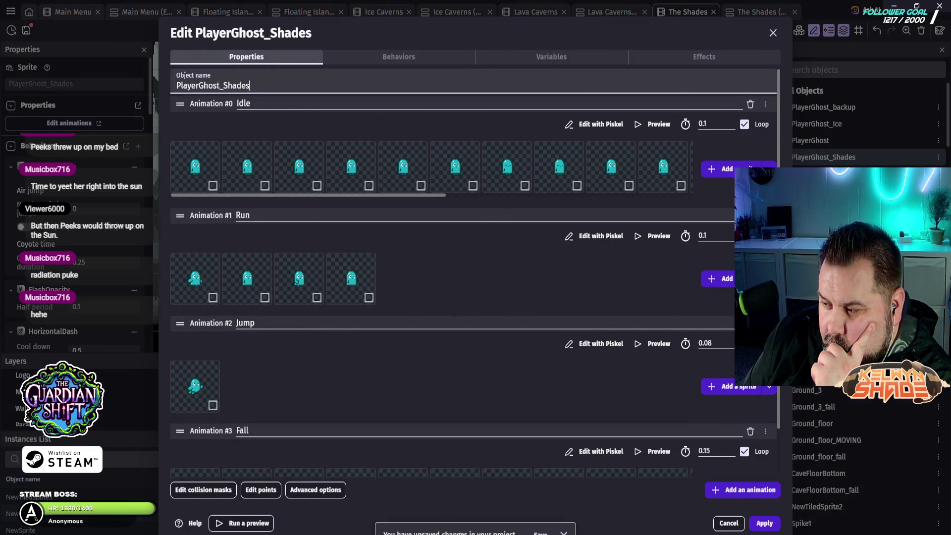
pyautogui.scroll(-1, 470, 273)
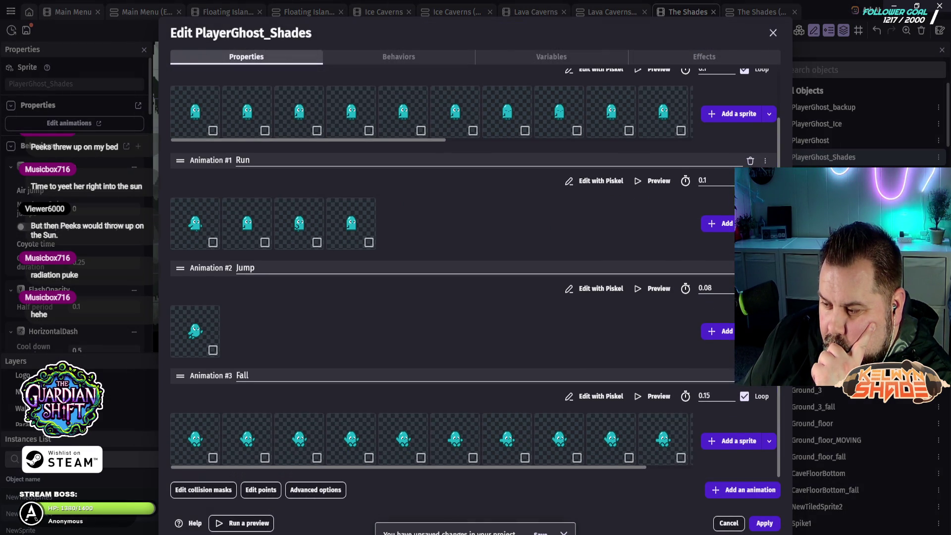
pyautogui.scroll(1, 471, 272)
pyautogui.click(399, 57)
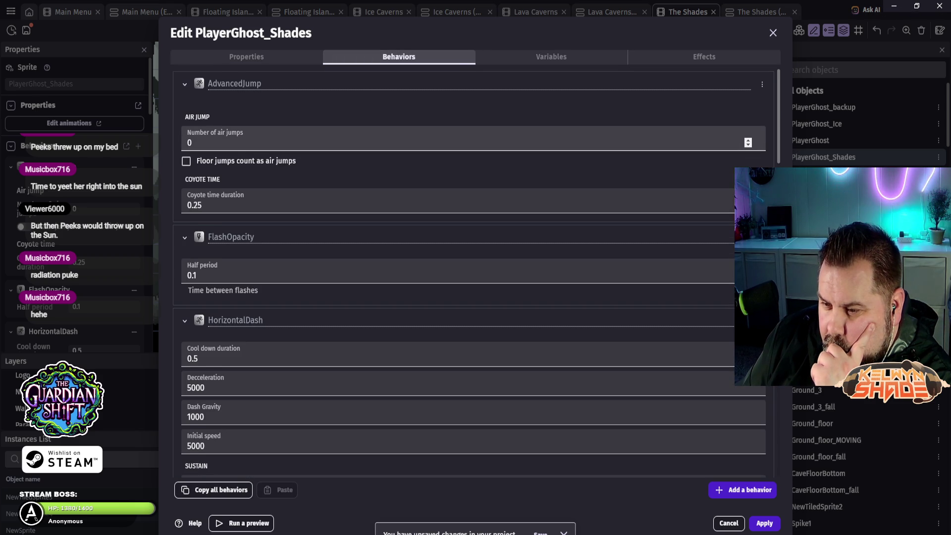
pyautogui.scroll(-2, 719, 143)
pyautogui.scroll(-6, 719, 138)
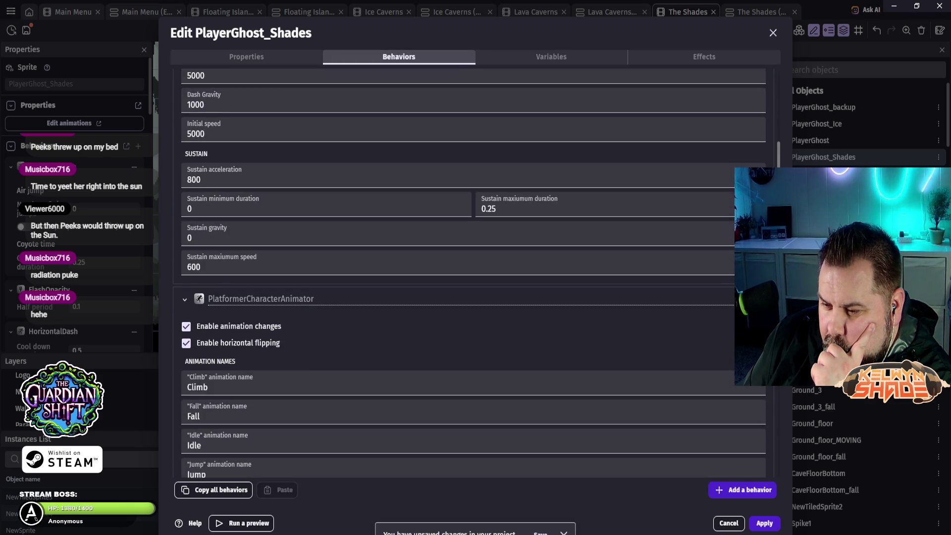
pyautogui.scroll(-6, 473, 273)
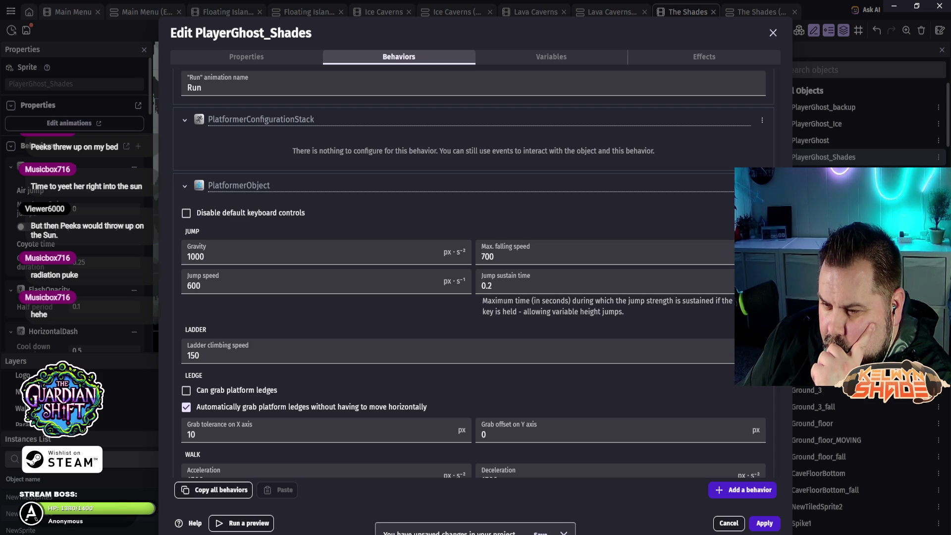
pyautogui.scroll(-5, 432, 151)
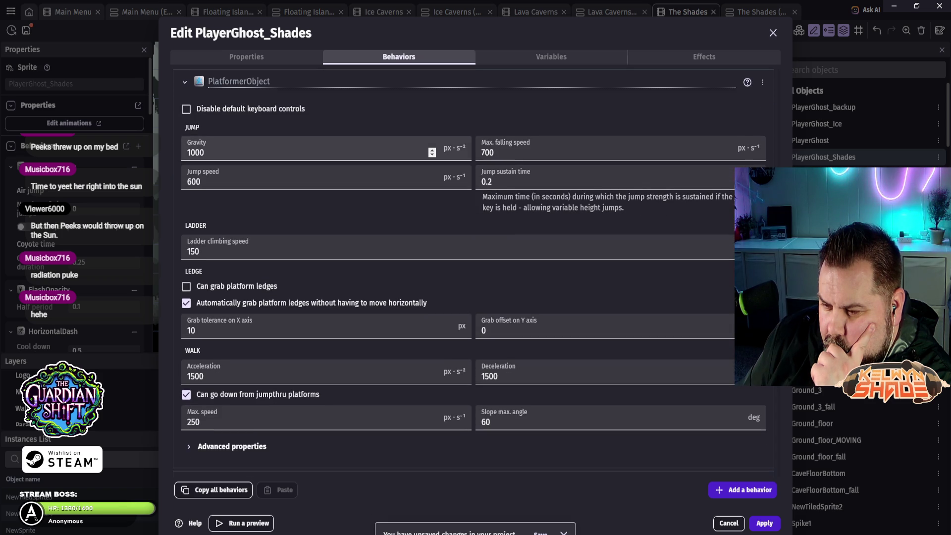
pyautogui.scroll(-4, 473, 272)
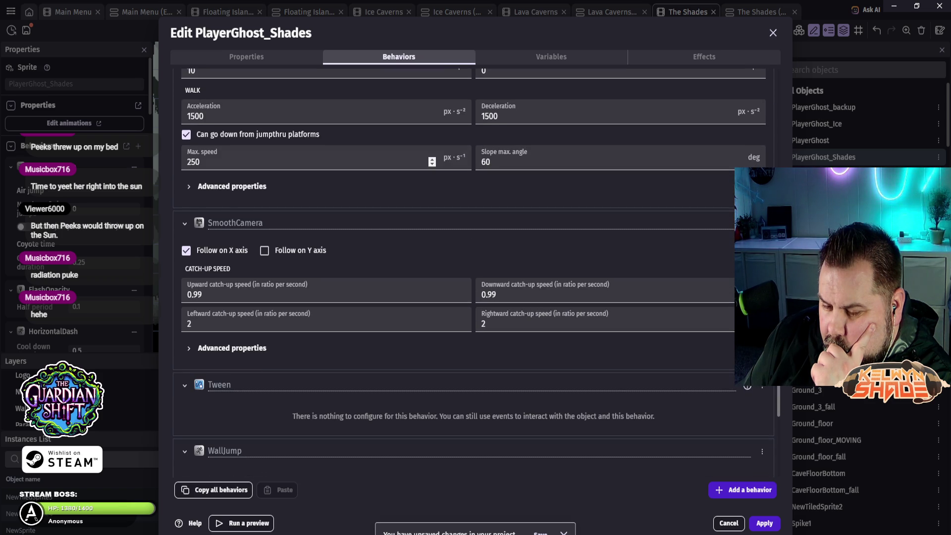
pyautogui.scroll(-3, 473, 273)
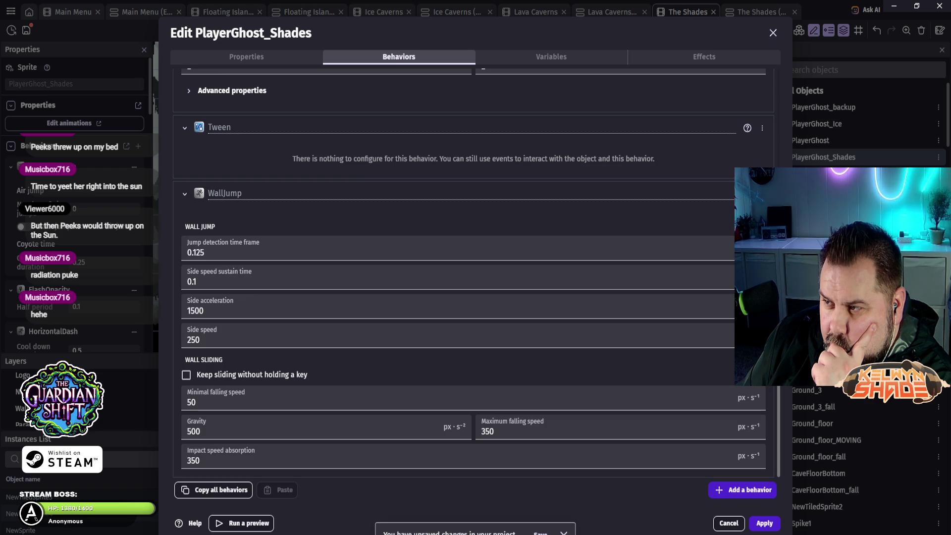
# - Check the ghost's variables and effects, then return to its animation list
pyautogui.click(551, 57)
pyautogui.click(704, 56)
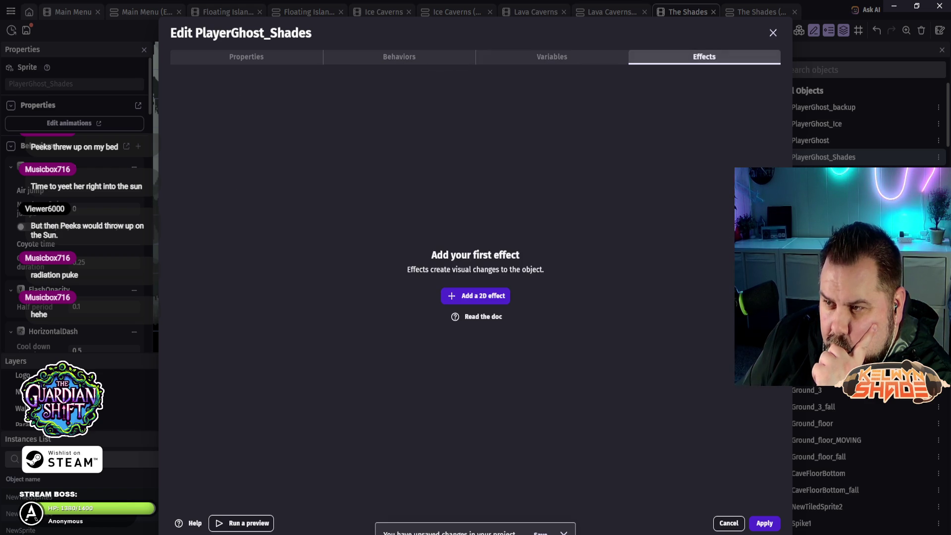
pyautogui.click(399, 57)
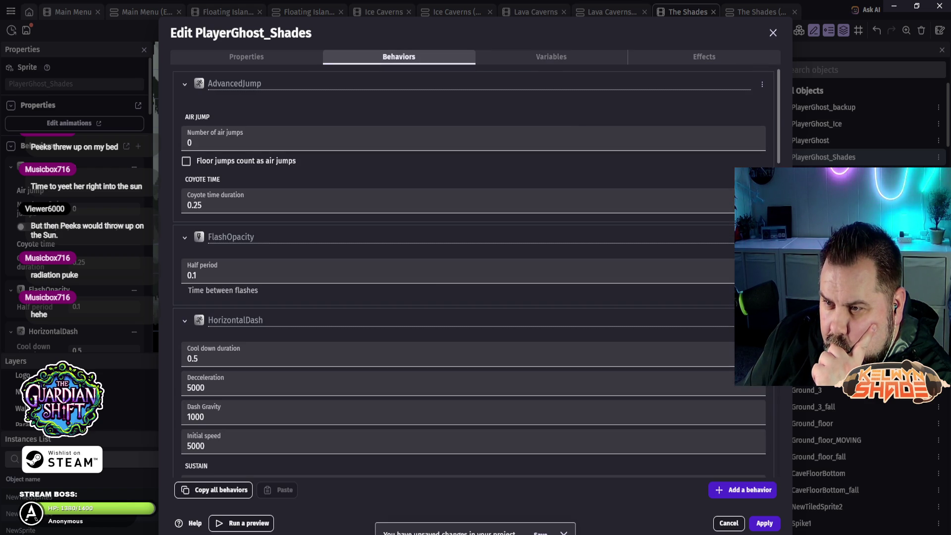
pyautogui.click(246, 56)
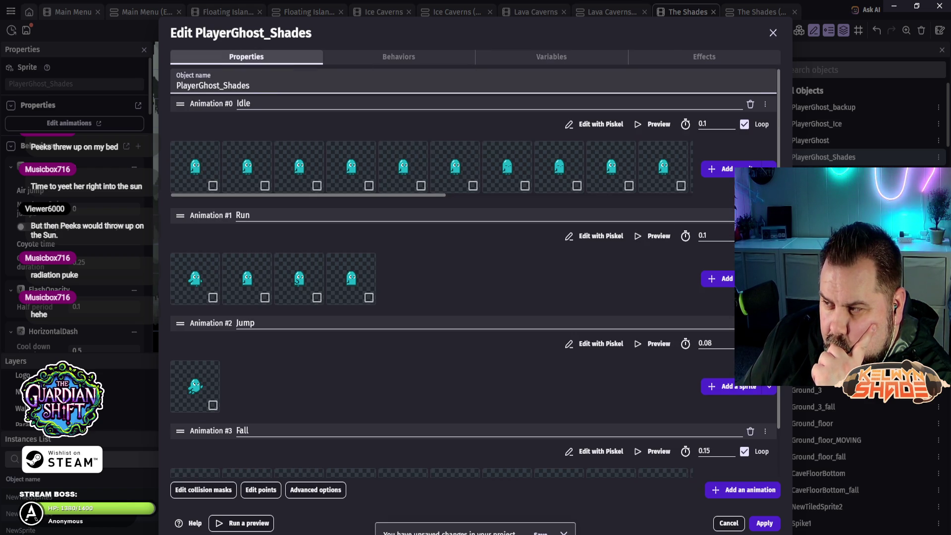
# - Preview the Idle and Run animations, then apply and close the object editor
pyautogui.click(653, 124)
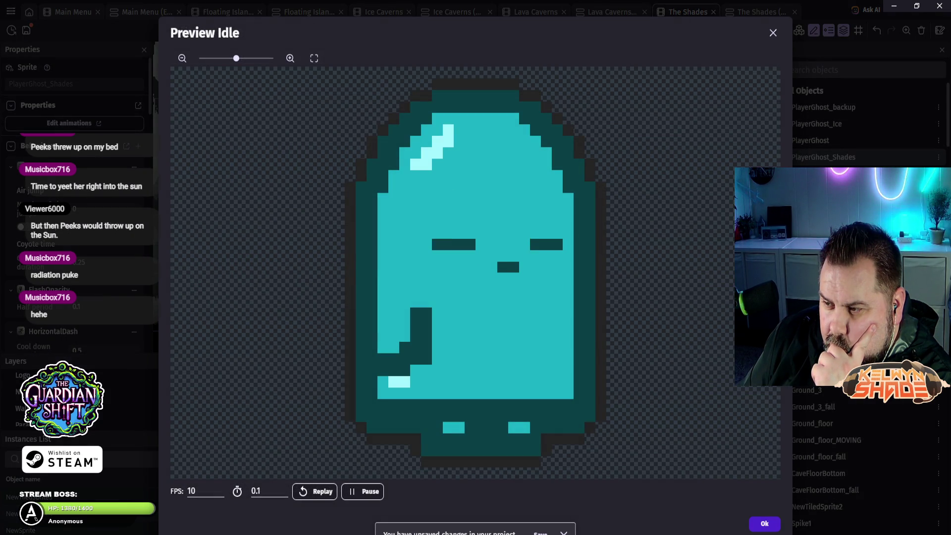
pyautogui.click(144, 236)
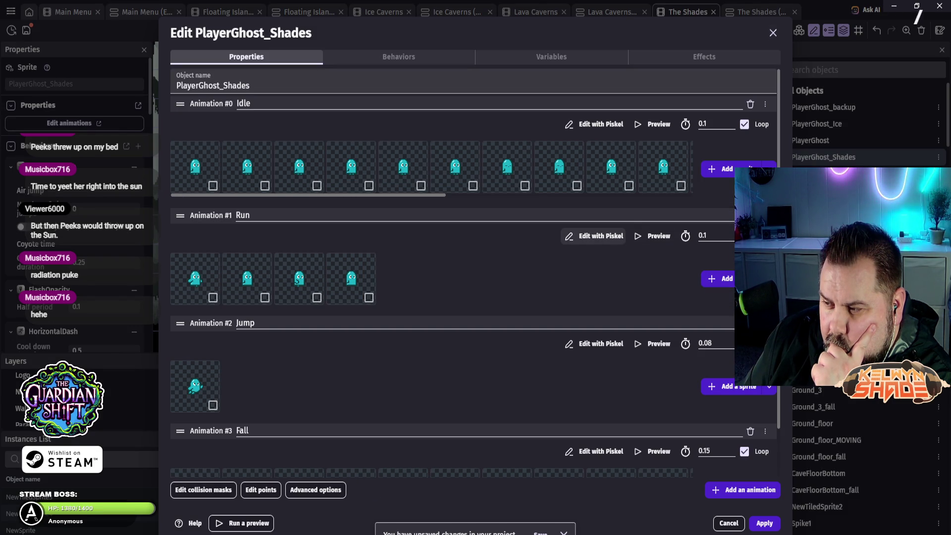
pyautogui.click(653, 236)
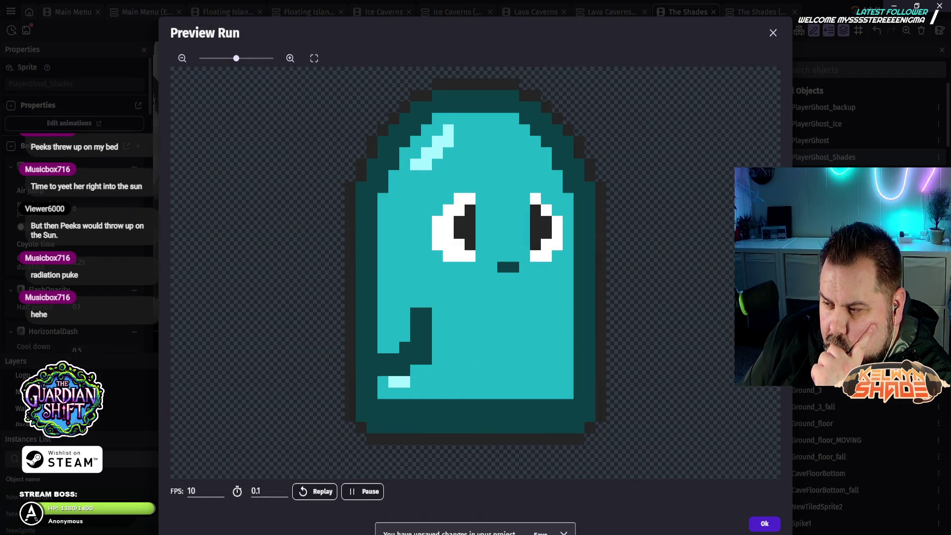
pyautogui.press('Escape')
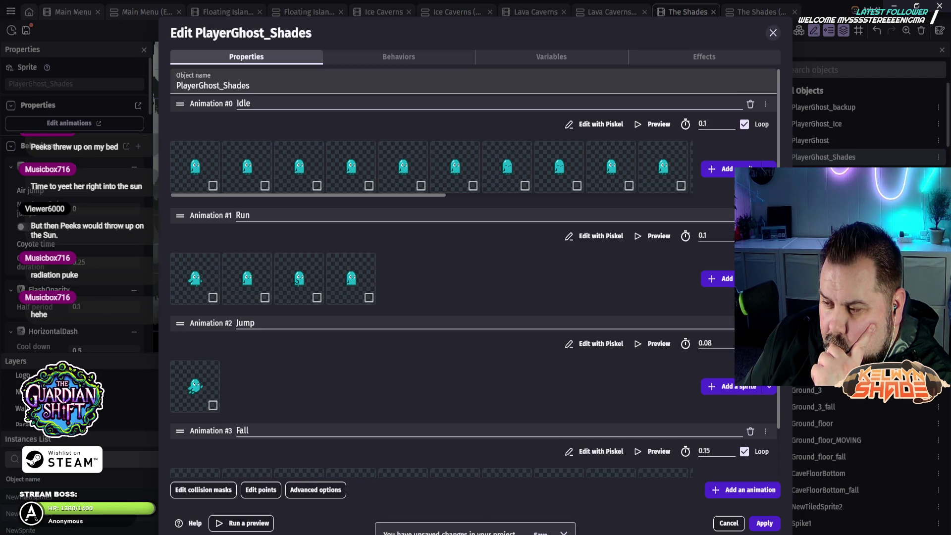
pyautogui.scroll(-1, 476, 273)
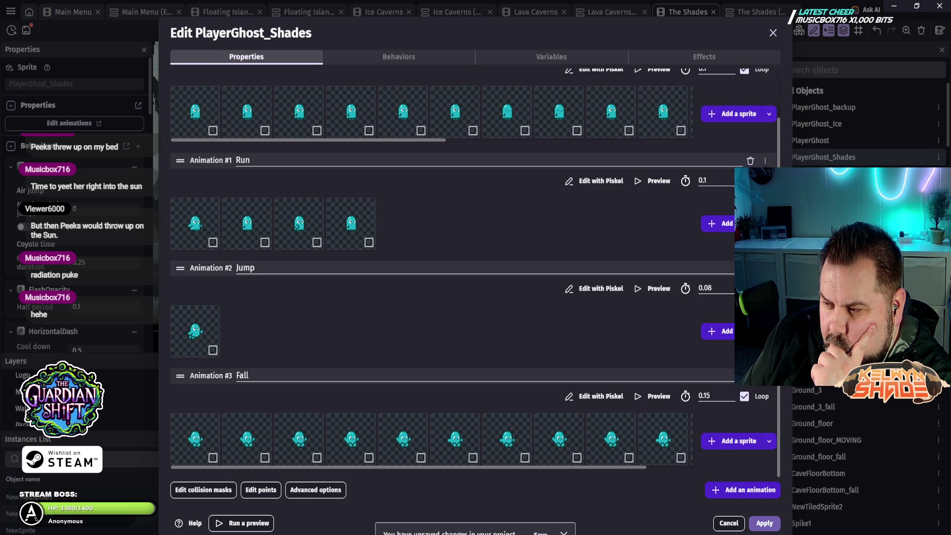
pyautogui.click(765, 523)
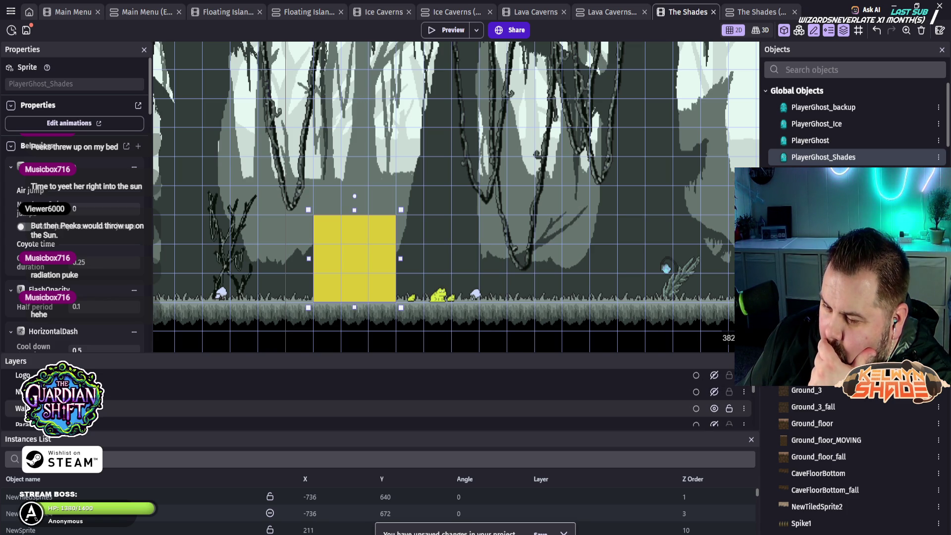
# - Make the Lighting layer visible in The Shades scene
pyautogui.scroll(-1, 377, 399)
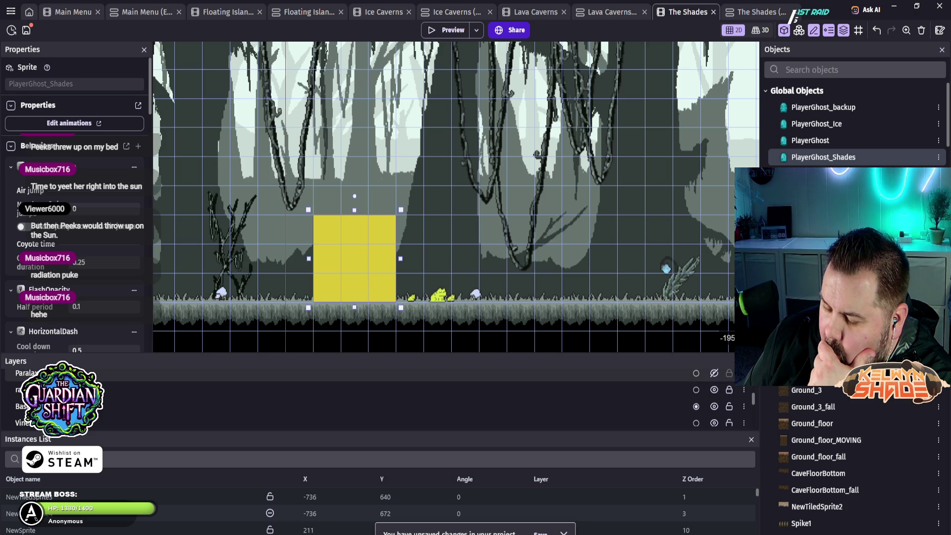
pyautogui.scroll(-2, 376, 399)
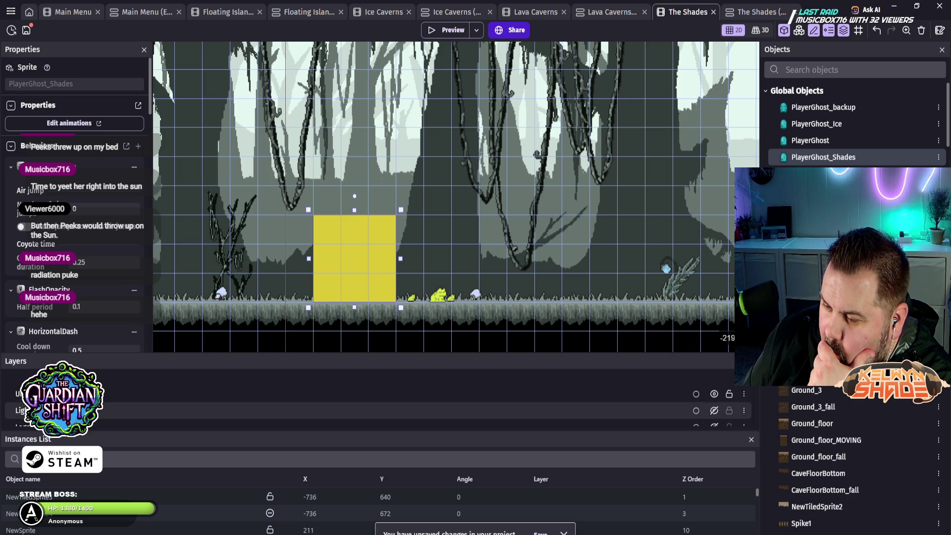
pyautogui.click(715, 411)
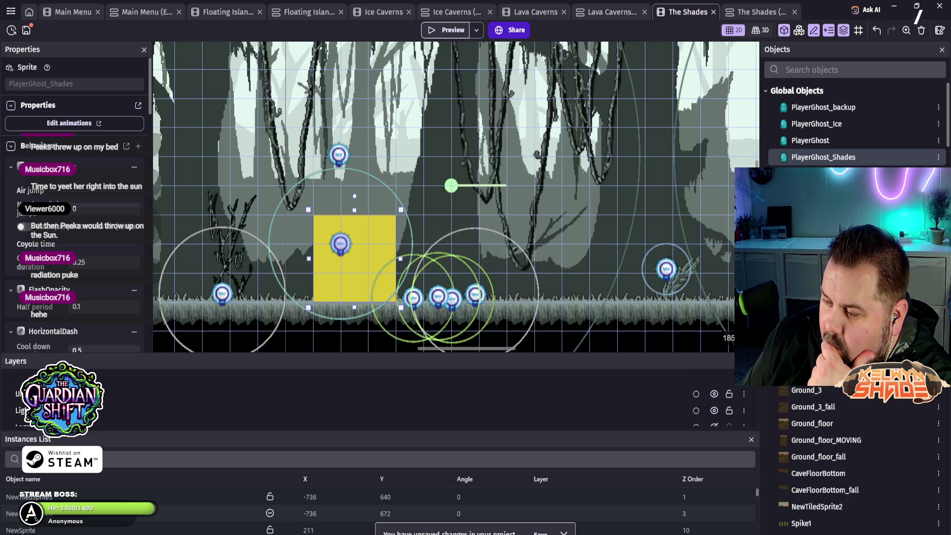
# - Test the swamp level in a preview, close it, and go to The Shades events
pyautogui.click(446, 30)
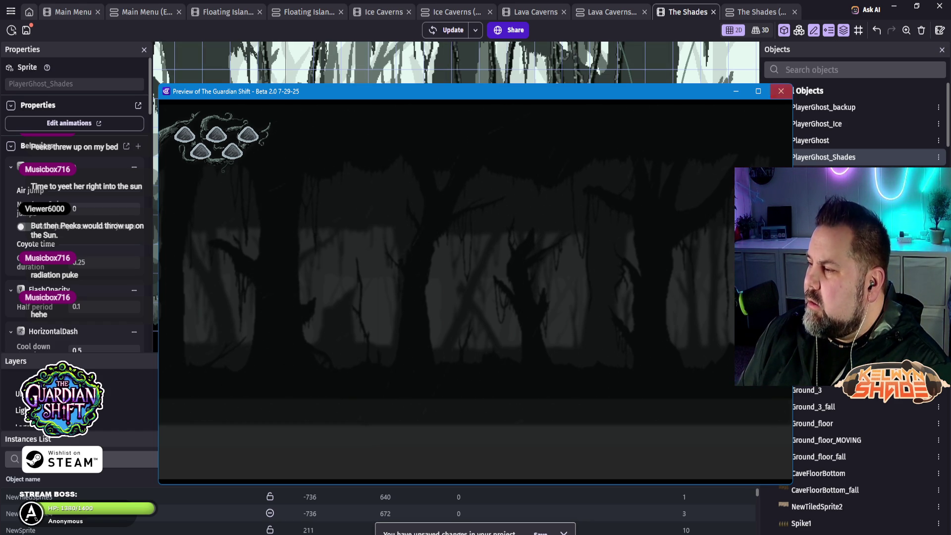
pyautogui.hotkey('alt', 'F4')
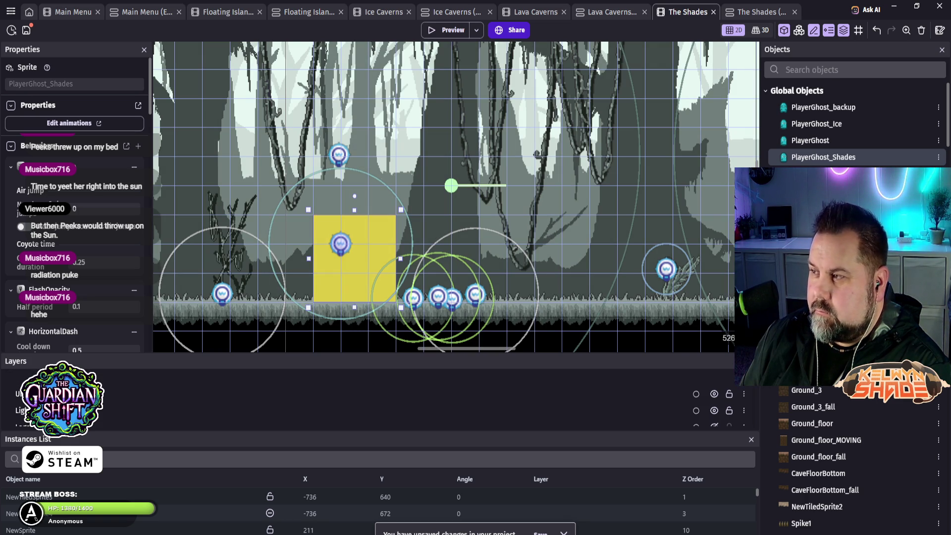
pyautogui.hotkey('ctrl', 'Tab')
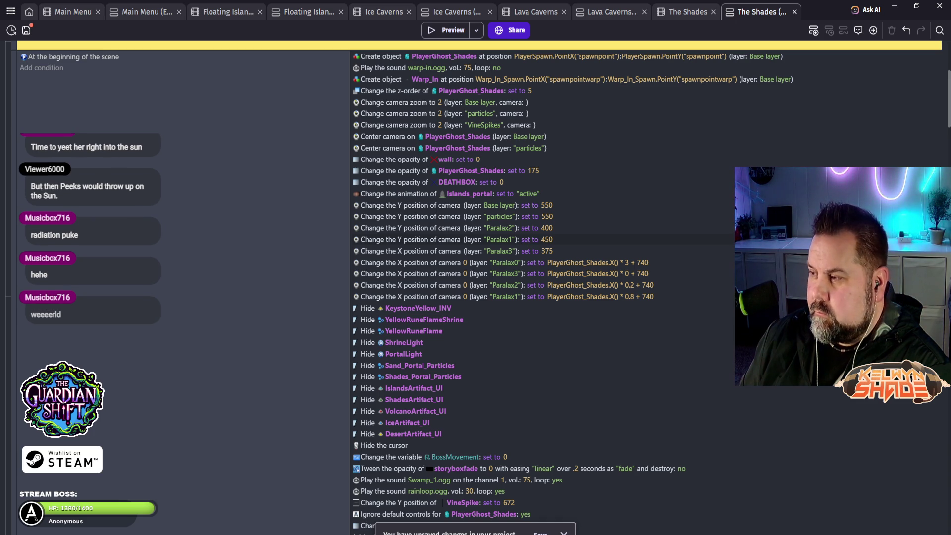
# - Review the scene-start actions, including PlayerGhost_Shades opacity set to 1, then return to the layout
pyautogui.scroll(-1, 644, 268)
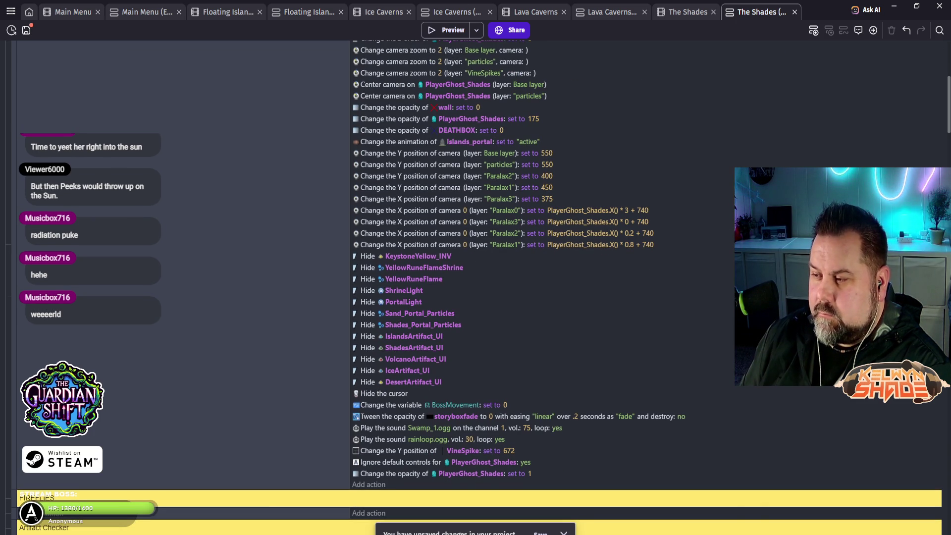
pyautogui.scroll(-1, 477, 288)
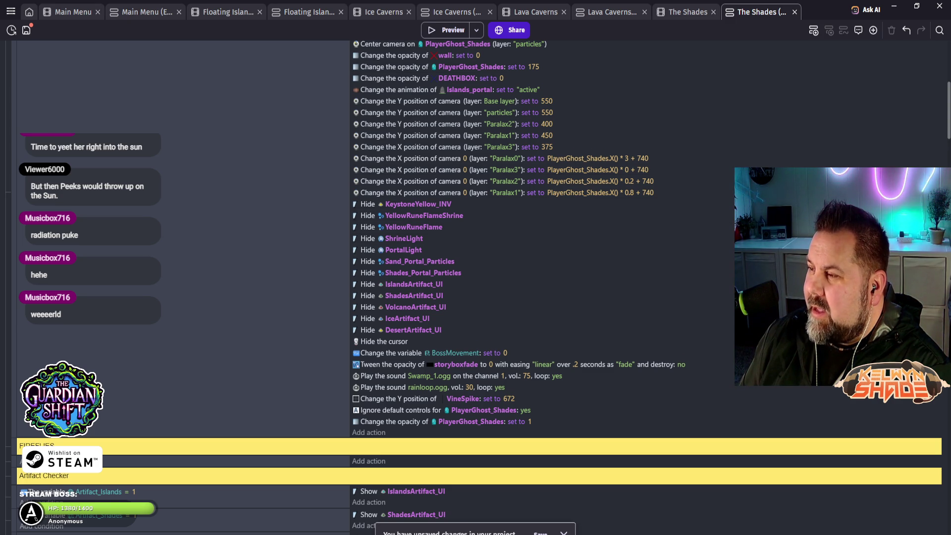
pyautogui.hotkey('ctrl', 'shift', 'Tab')
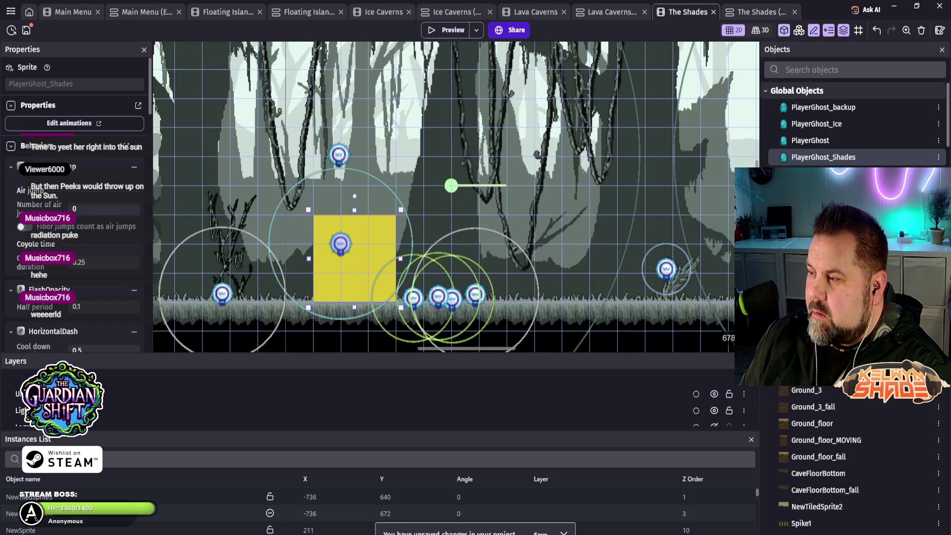
# - Open PlayerGhost_Shades, glance at its advanced animation options, and show its behaviors list
pyautogui.doubleClick(824, 157)
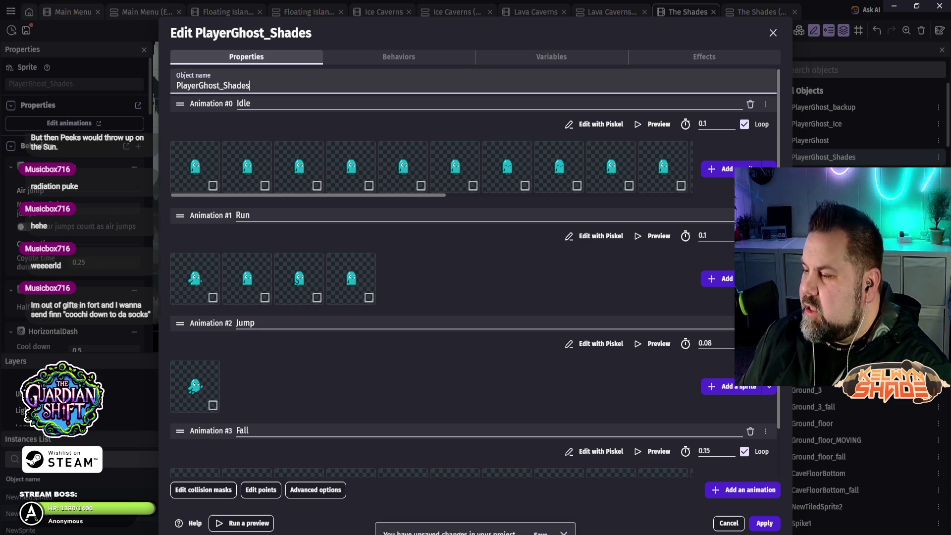
pyautogui.scroll(-1, 476, 272)
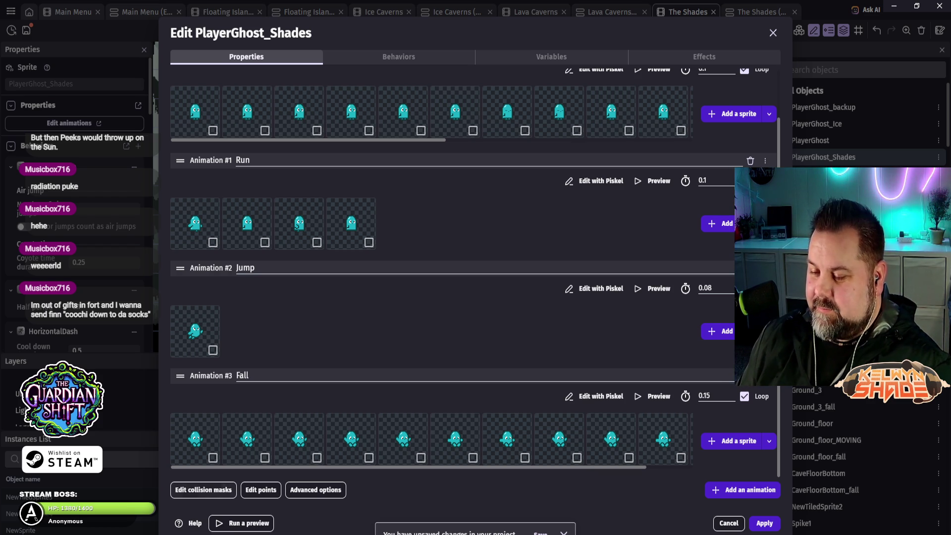
pyautogui.click(316, 490)
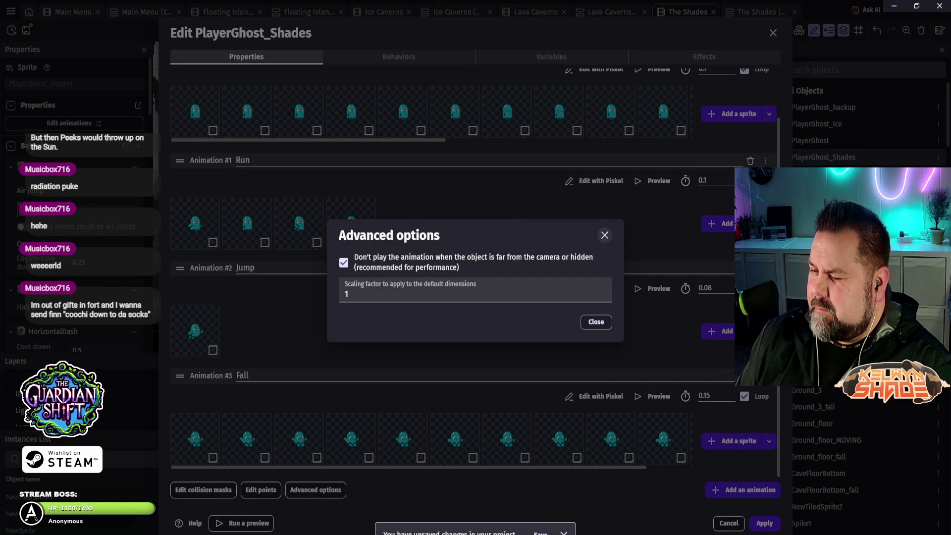
pyautogui.press('Escape')
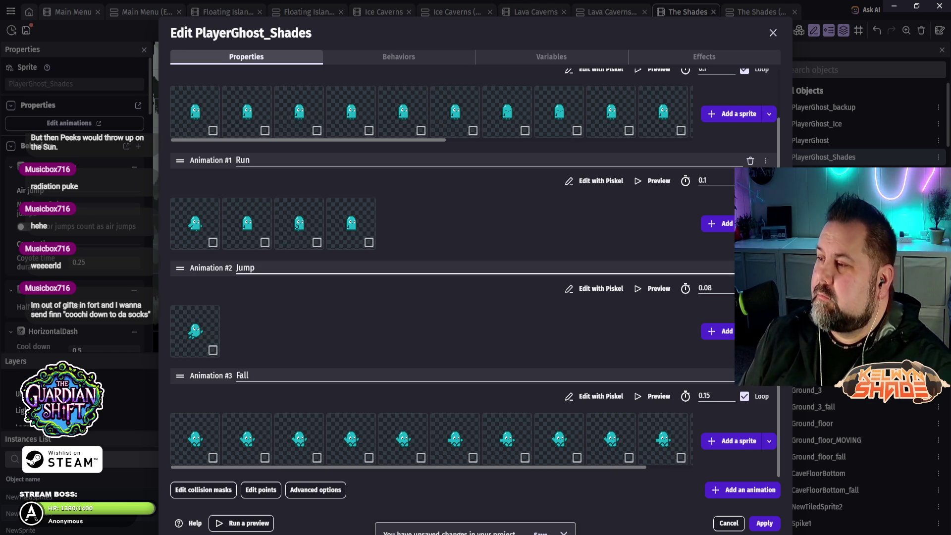
pyautogui.scroll(2, 475, 273)
pyautogui.click(399, 57)
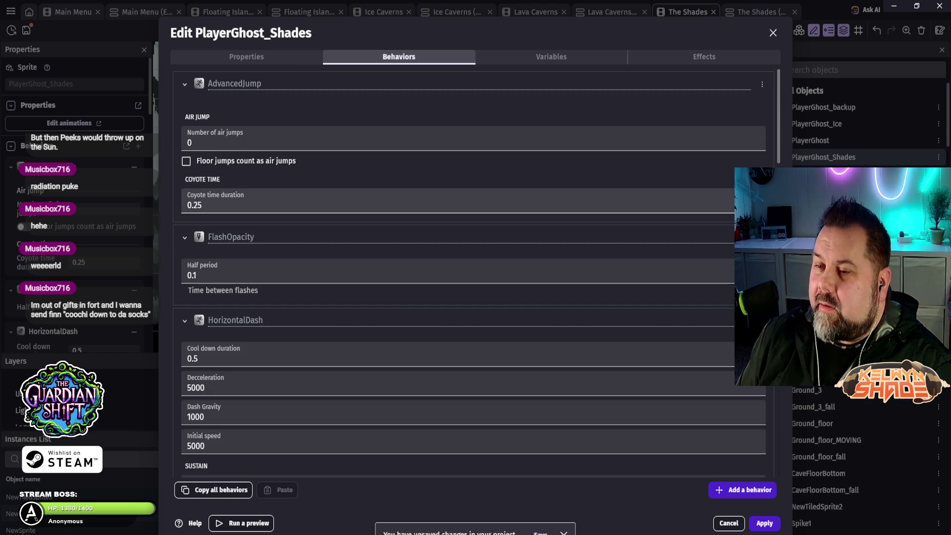
# - Scroll through the ghost's AdvancedJump, FlashOpacity, HorizontalDash and platformer behavior settings
pyautogui.scroll(-10, 475, 272)
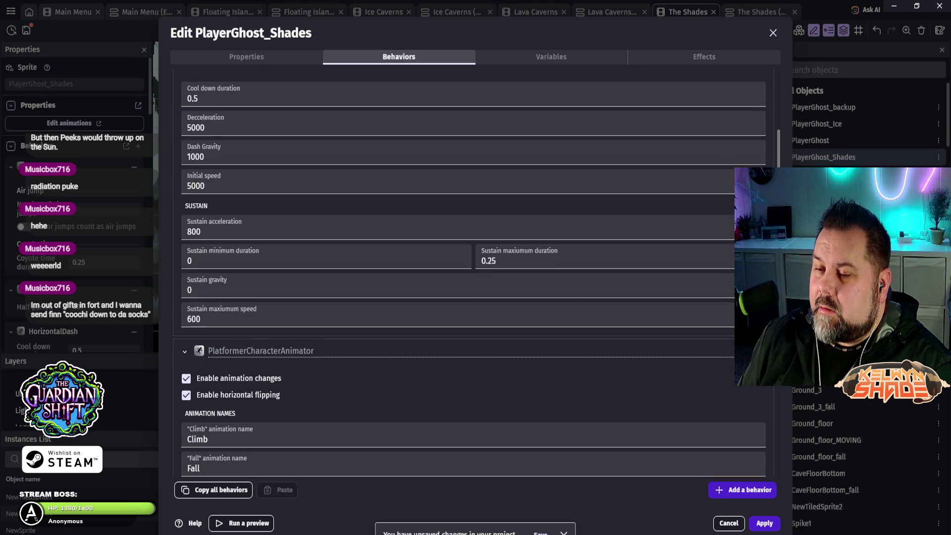
pyautogui.scroll(-3, 475, 272)
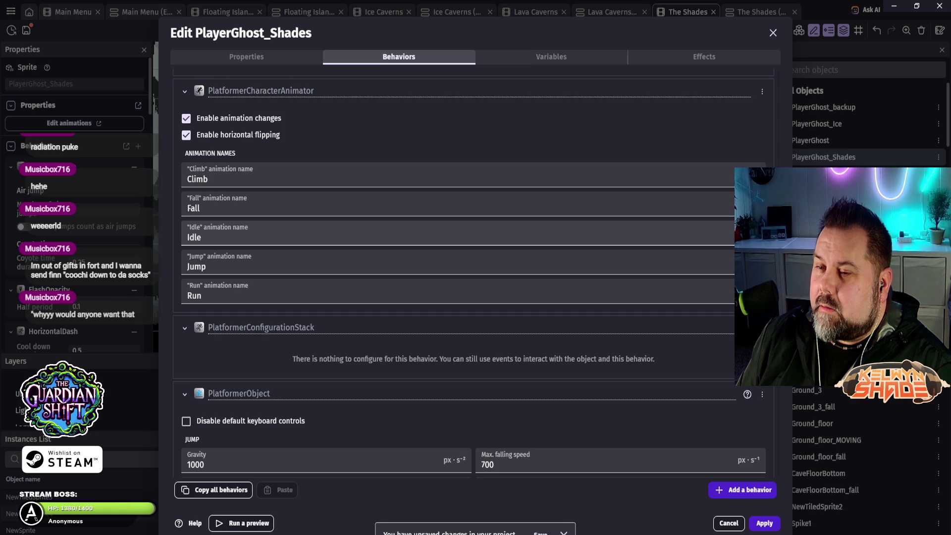
pyautogui.scroll(-7, 475, 248)
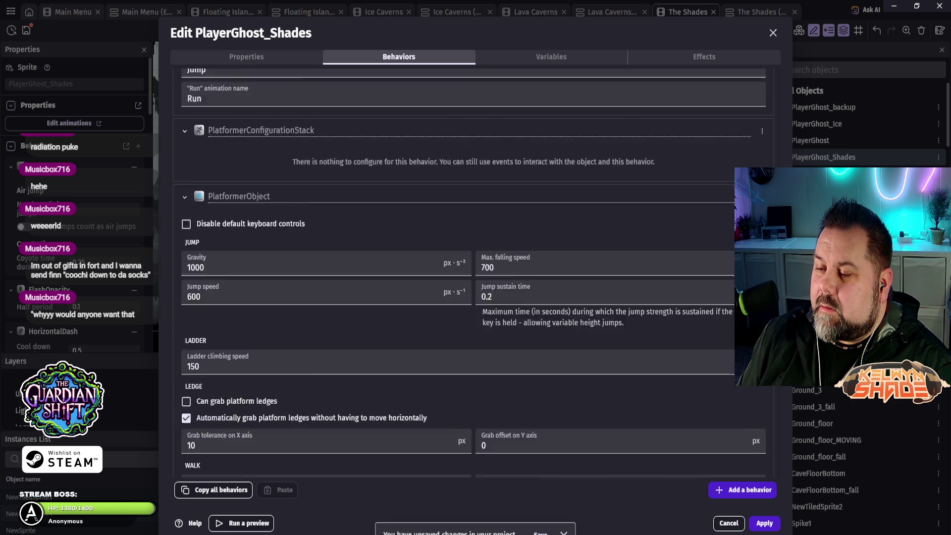
pyautogui.scroll(-3, 475, 273)
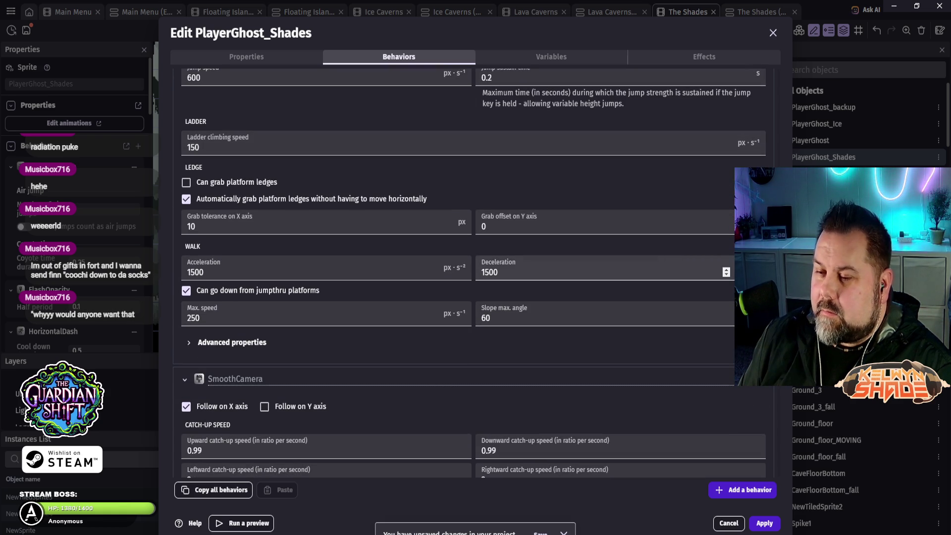
pyautogui.scroll(-1, 474, 273)
pyautogui.scroll(-1, 475, 272)
pyautogui.scroll(-2, 475, 273)
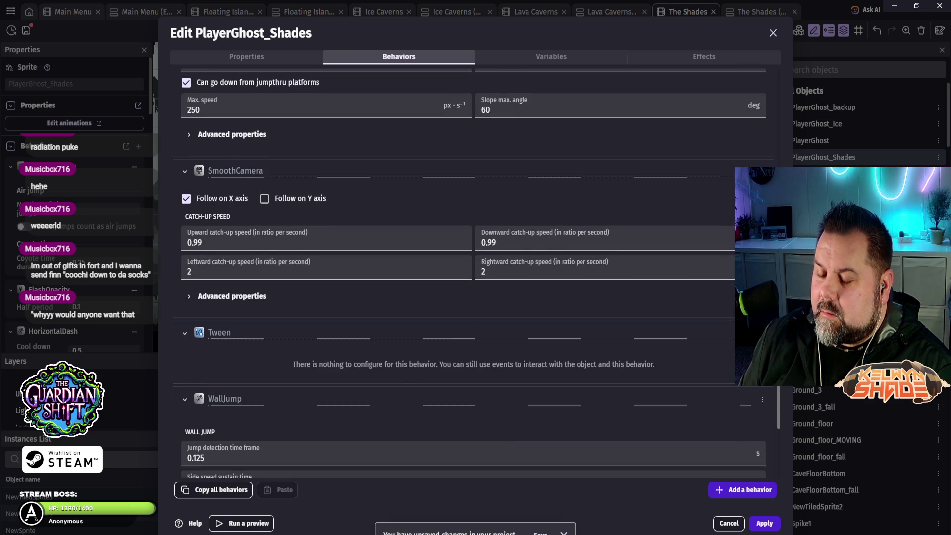
pyautogui.scroll(-4, 475, 273)
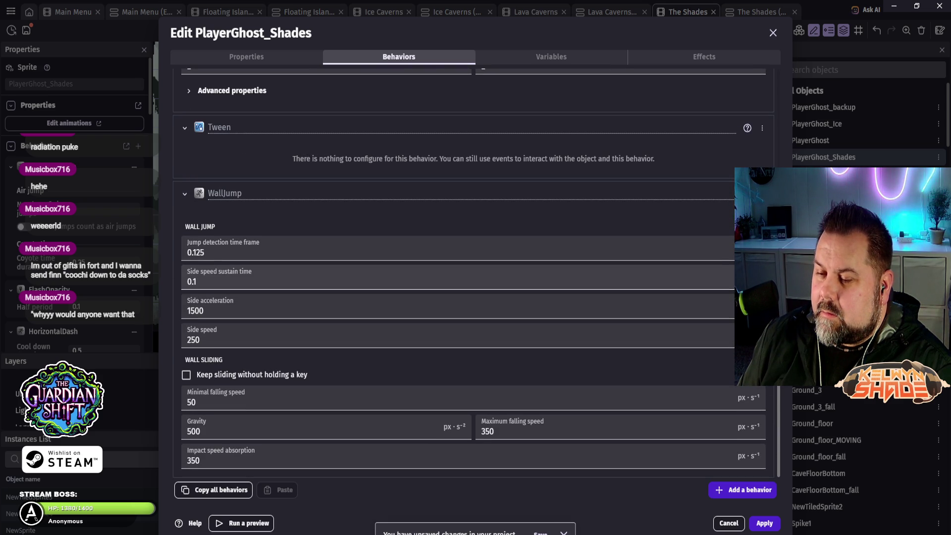
pyautogui.scroll(3, 726, 339)
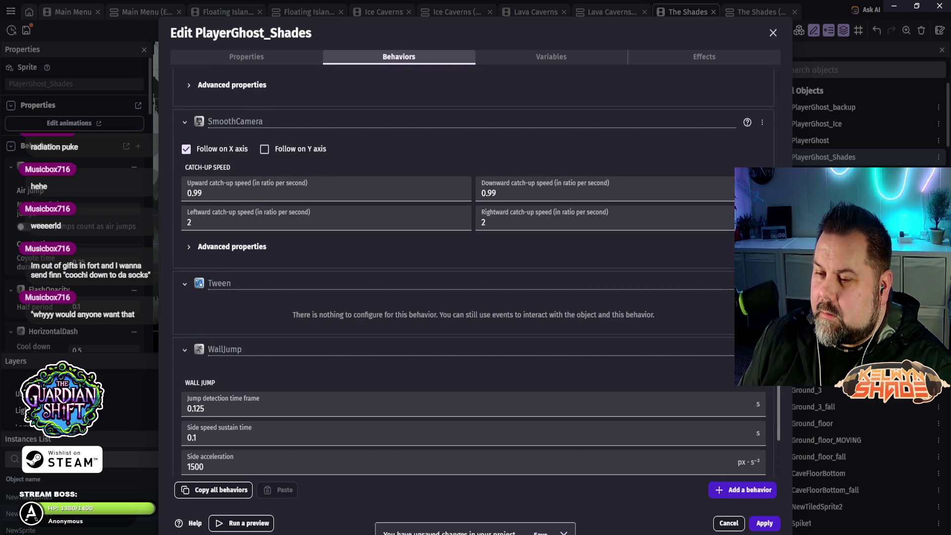
pyautogui.scroll(4, 474, 272)
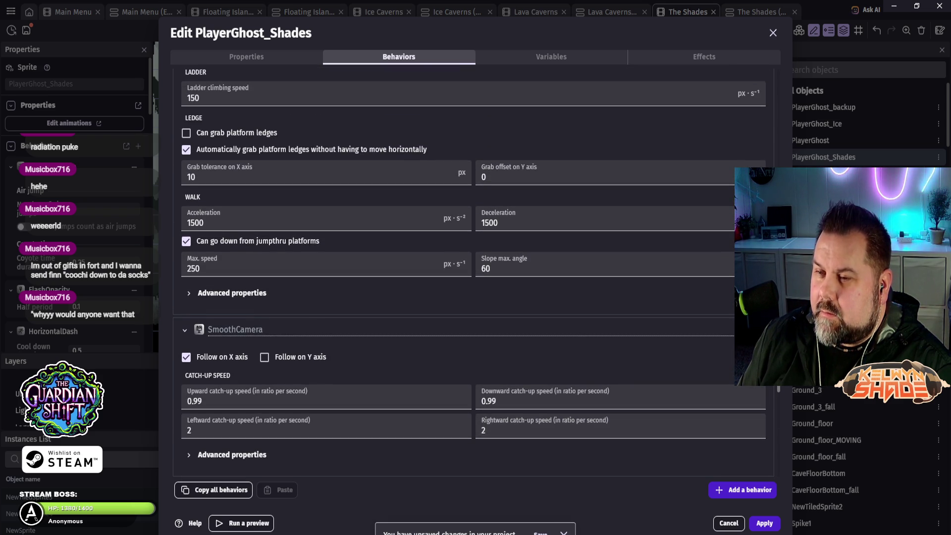
pyautogui.scroll(5, 474, 272)
pyautogui.scroll(3, 474, 273)
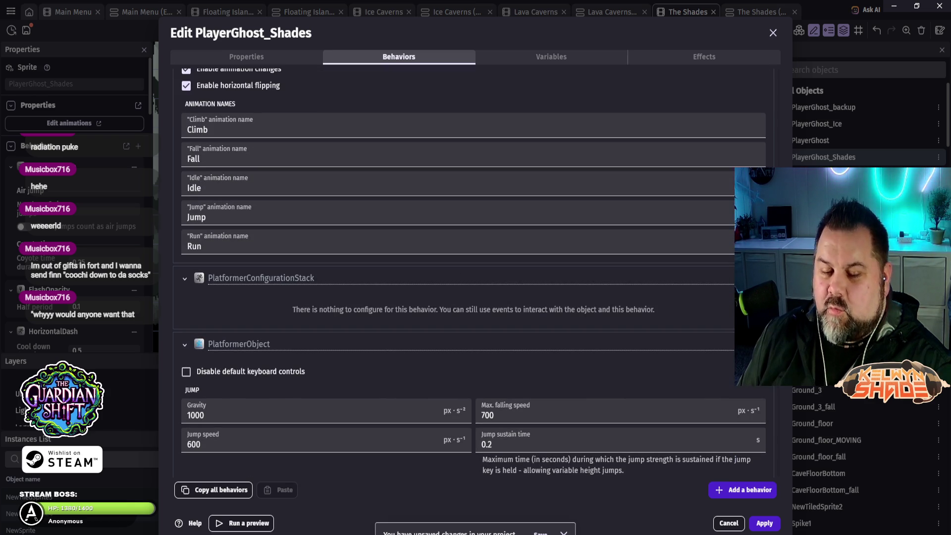
pyautogui.scroll(14, 475, 414)
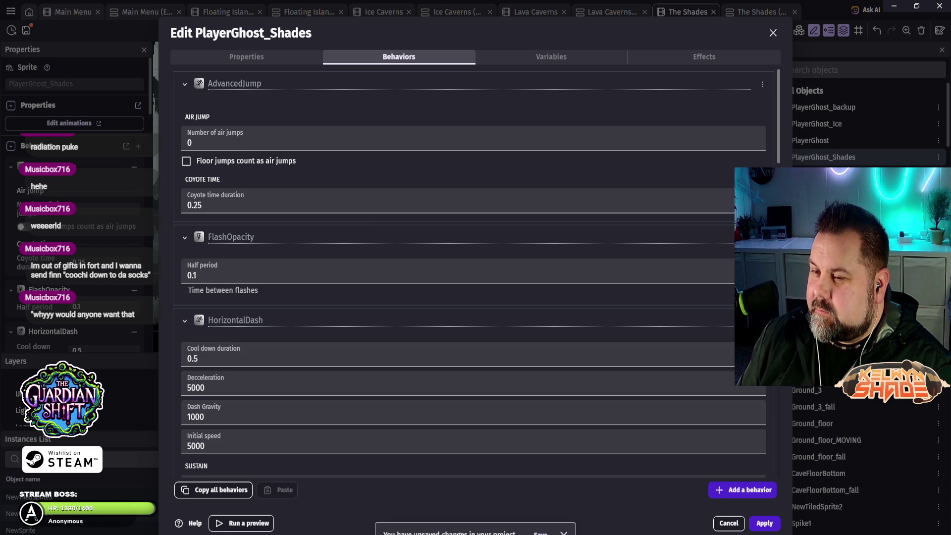
pyautogui.scroll(-3, 474, 275)
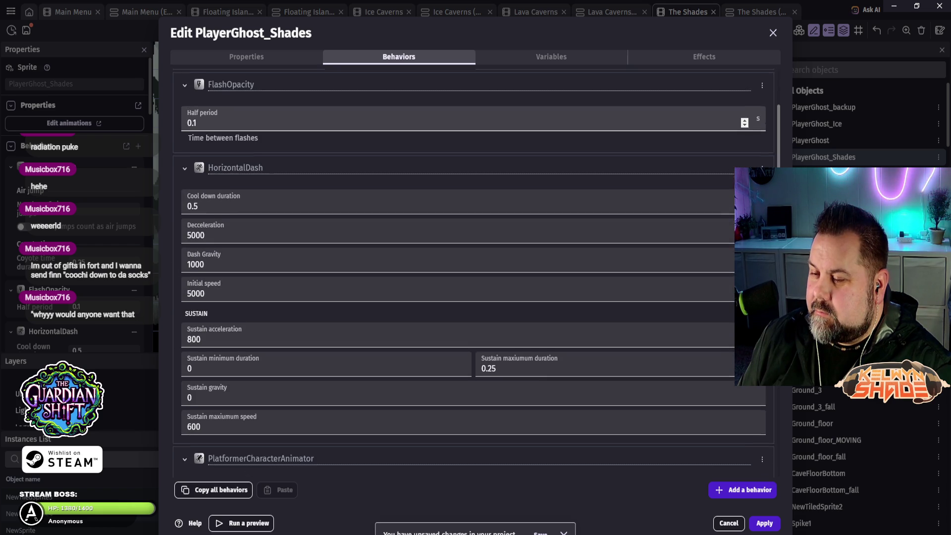
pyautogui.scroll(-3, 748, 134)
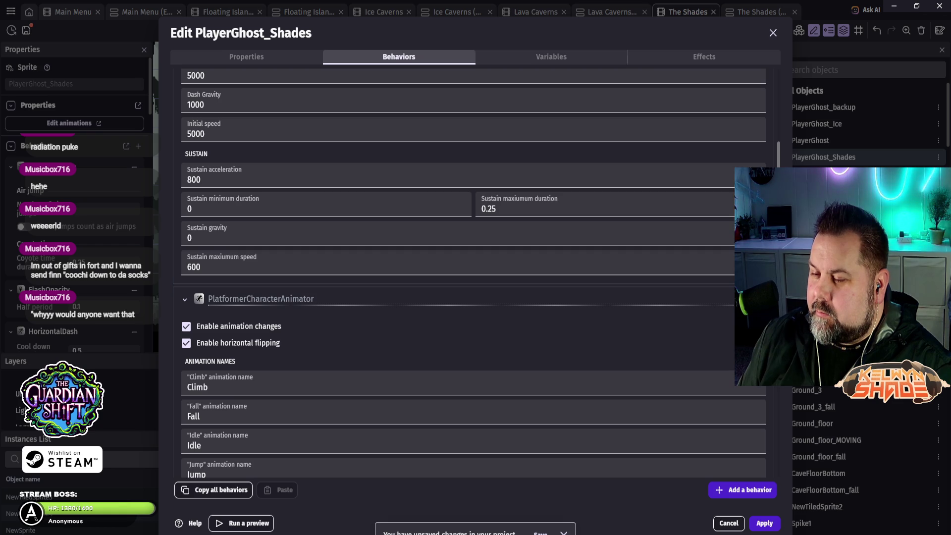
pyautogui.scroll(-1, 470, 274)
pyautogui.scroll(-3, 473, 273)
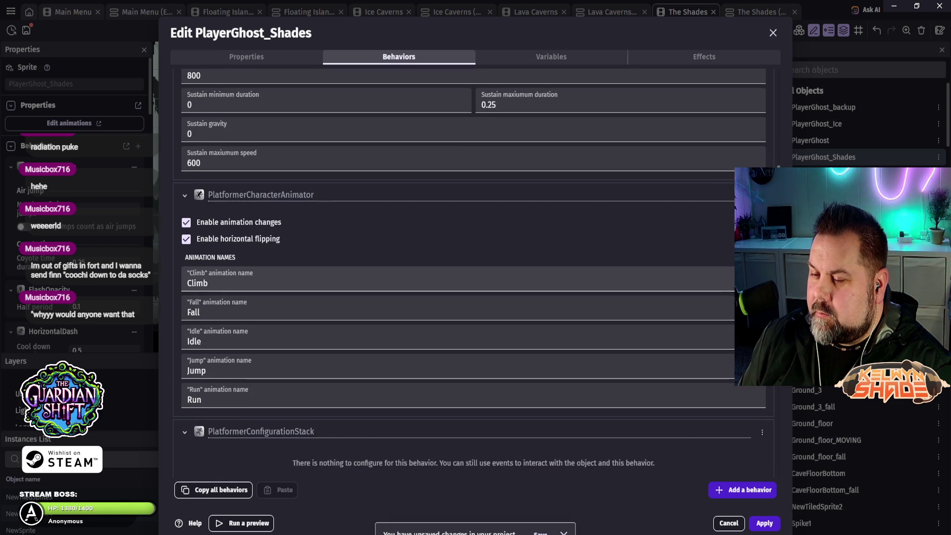
pyautogui.scroll(-2, 470, 273)
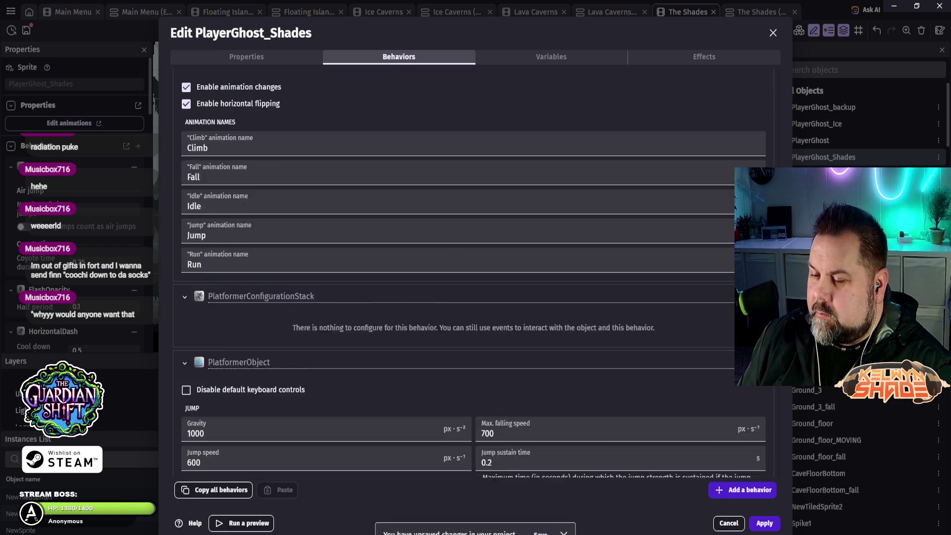
pyautogui.scroll(-2, 470, 273)
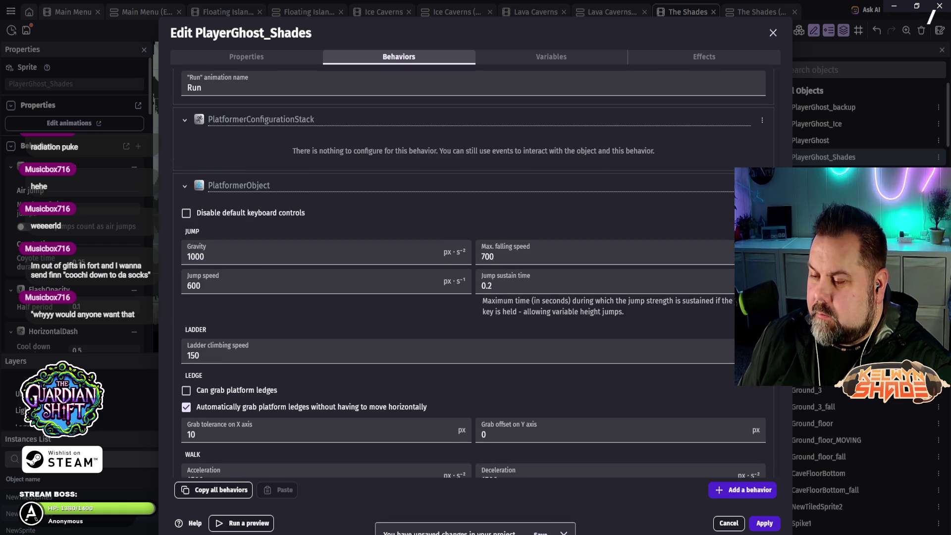
pyautogui.scroll(-1, 470, 274)
pyautogui.scroll(-2, 446, 322)
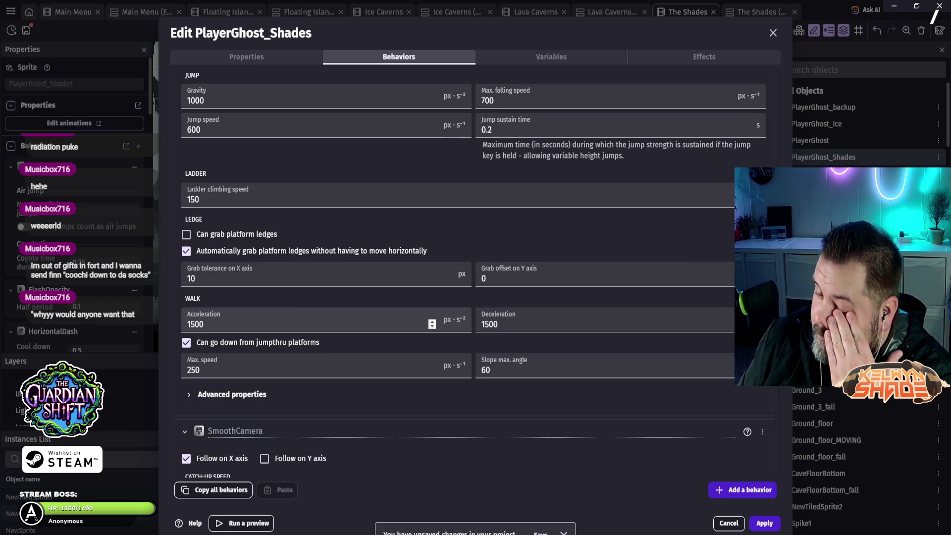
# - Expand PlatformerObject's Advanced properties, then cancel out of the object editor
pyautogui.click(189, 394)
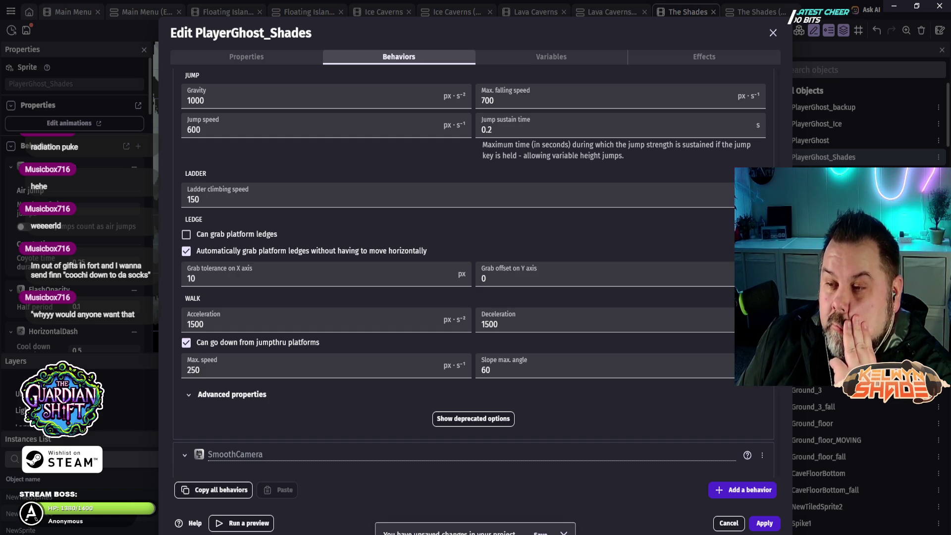
pyautogui.press('Tab')
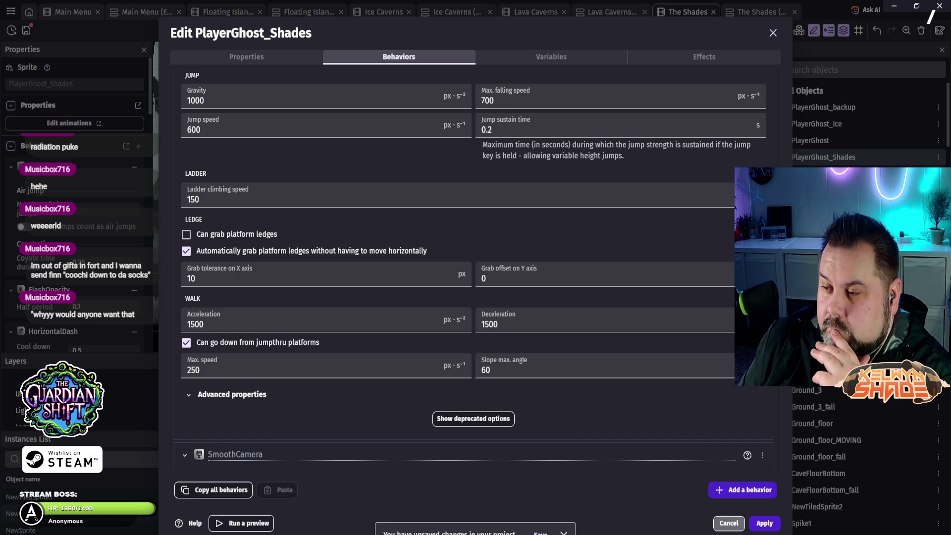
pyautogui.press('Return')
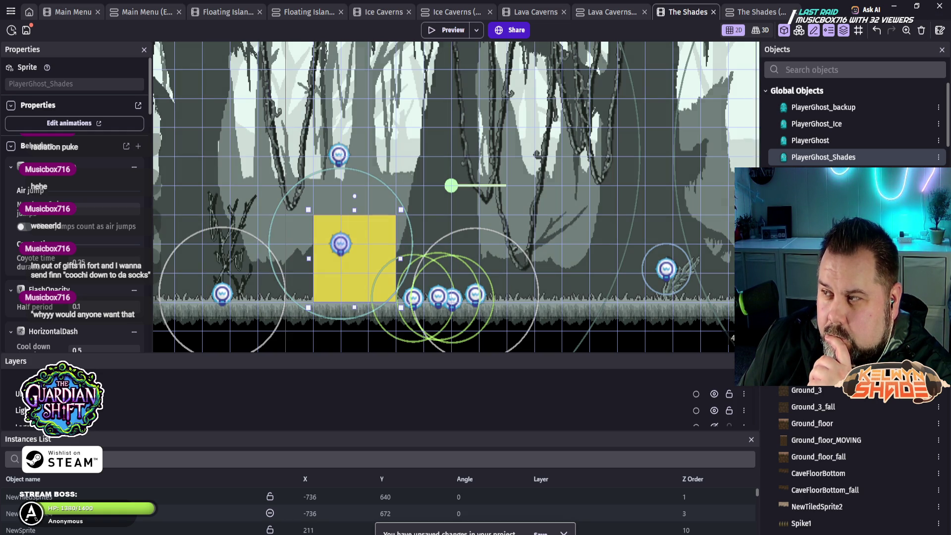
# - Go to The Shades event sheet and scroll down to the Artifact Checker events
pyautogui.hotkey('ctrl', 'Tab')
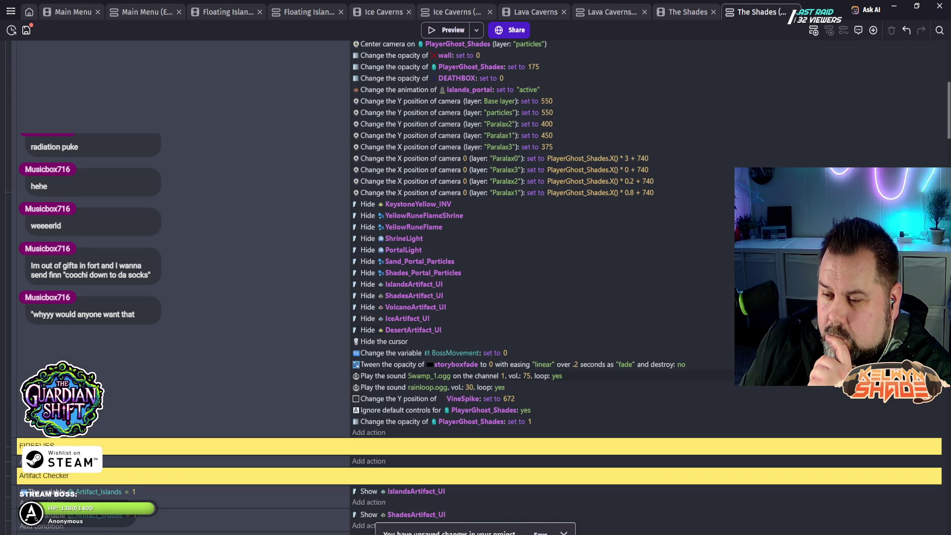
pyautogui.scroll(7, 476, 248)
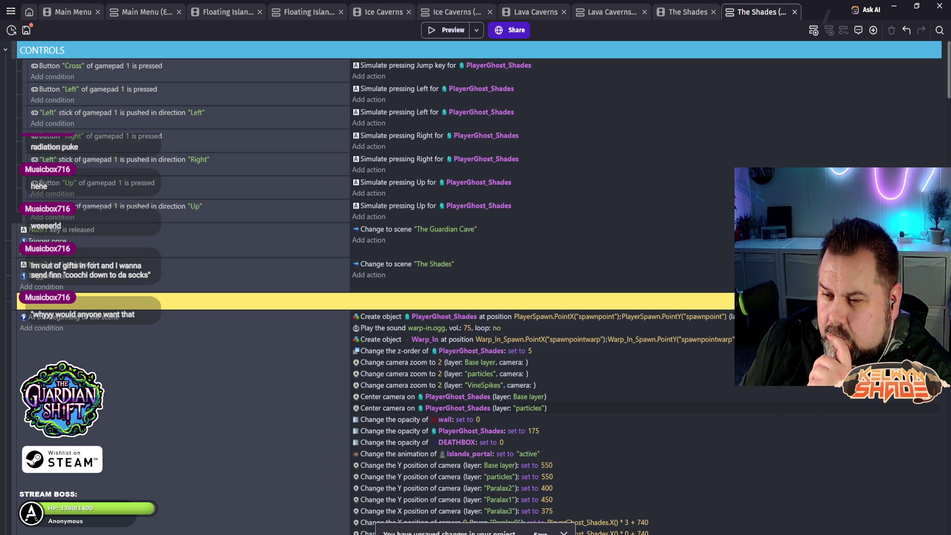
pyautogui.scroll(-3, 476, 287)
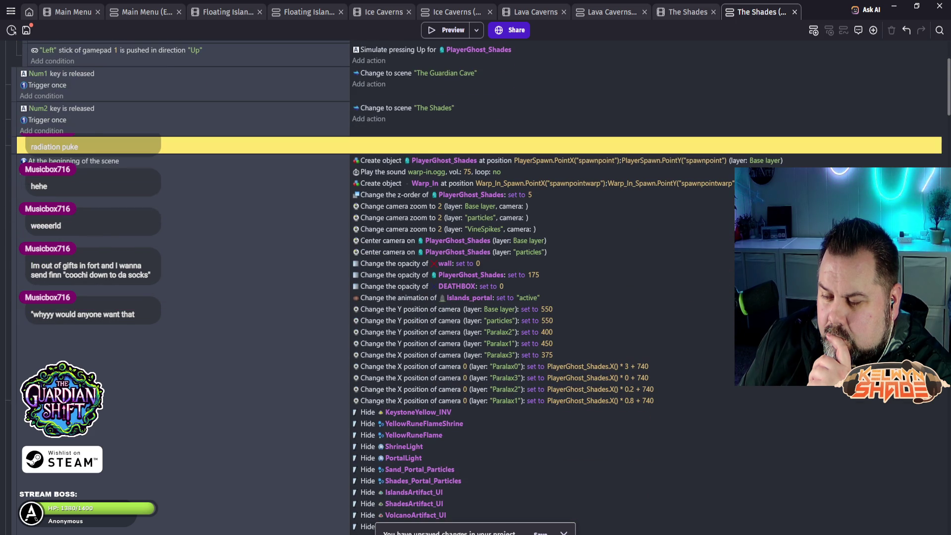
pyautogui.scroll(-3, 476, 288)
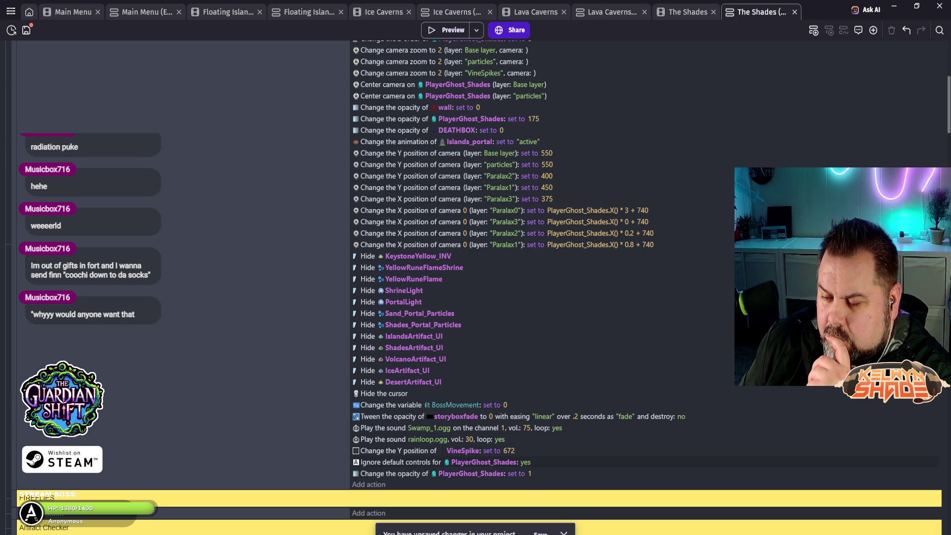
pyautogui.scroll(-2, 476, 248)
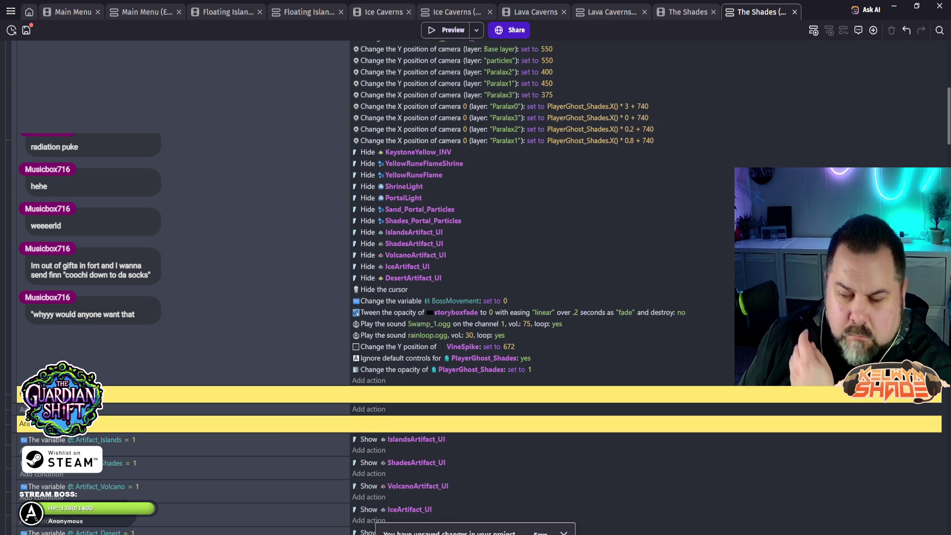
pyautogui.scroll(-4, 476, 248)
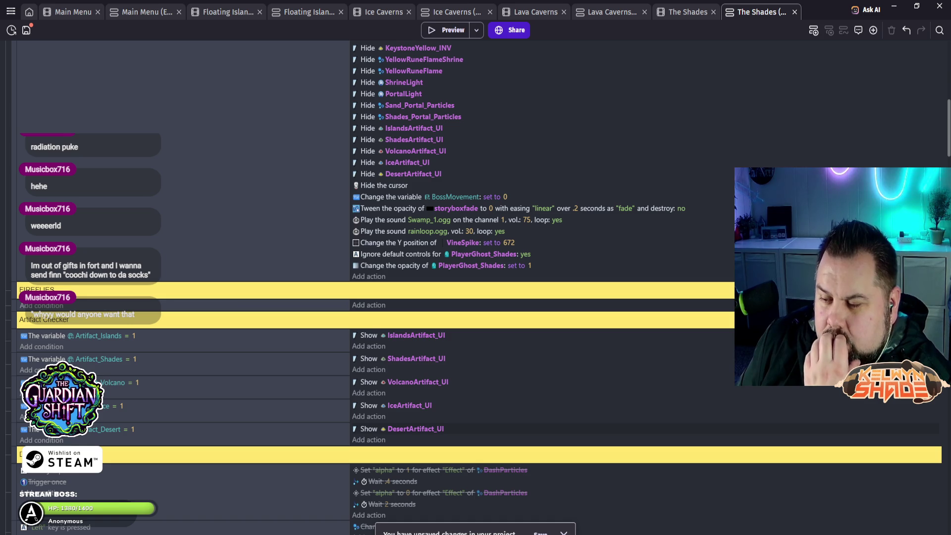
pyautogui.scroll(-5, 476, 247)
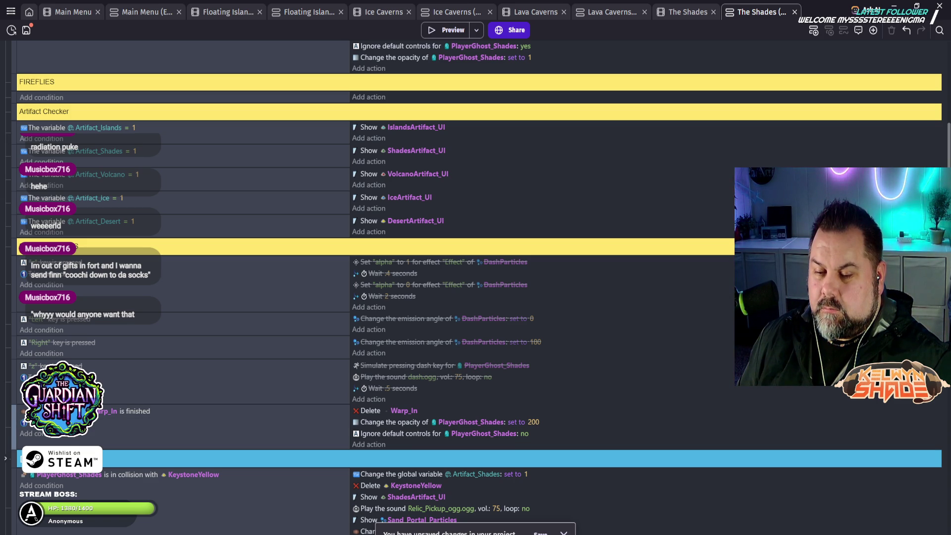
# - Move the 'Warp_In is finished' event above FIREFLIES, undo an accidental disable, and launch a preview
pyautogui.moveTo(14, 426)
pyautogui.mouseDown()
pyautogui.moveTo(14, 103)
pyautogui.moveTo(14, 220)
pyautogui.mouseUp()
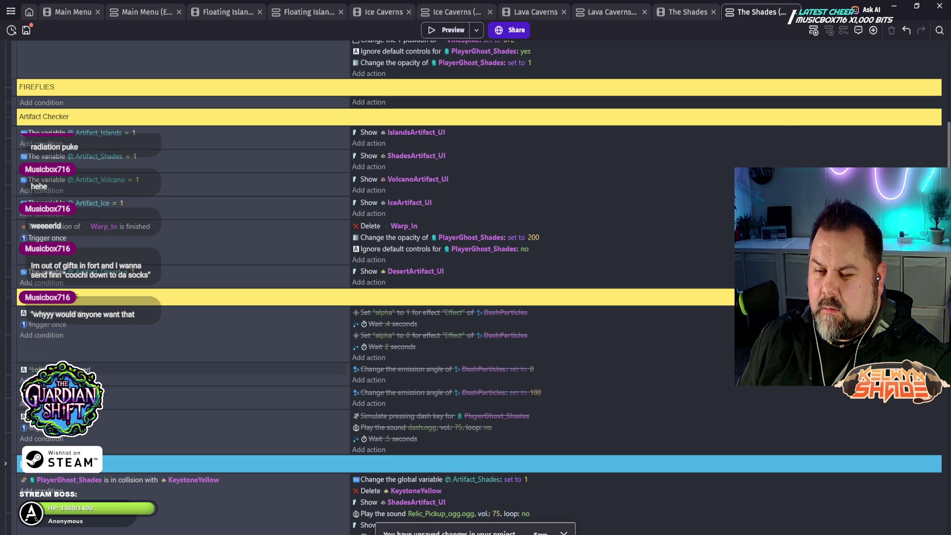
pyautogui.scroll(3, 475, 248)
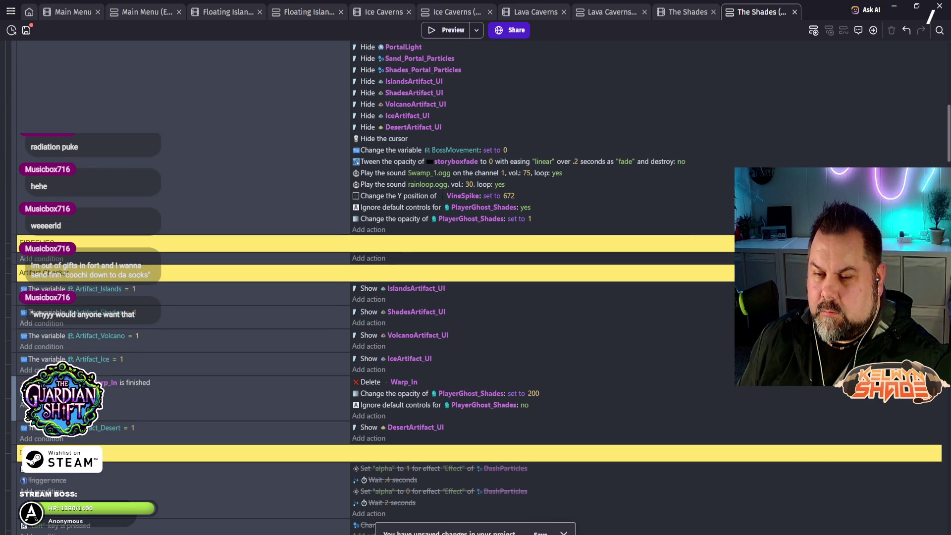
pyautogui.press('d')
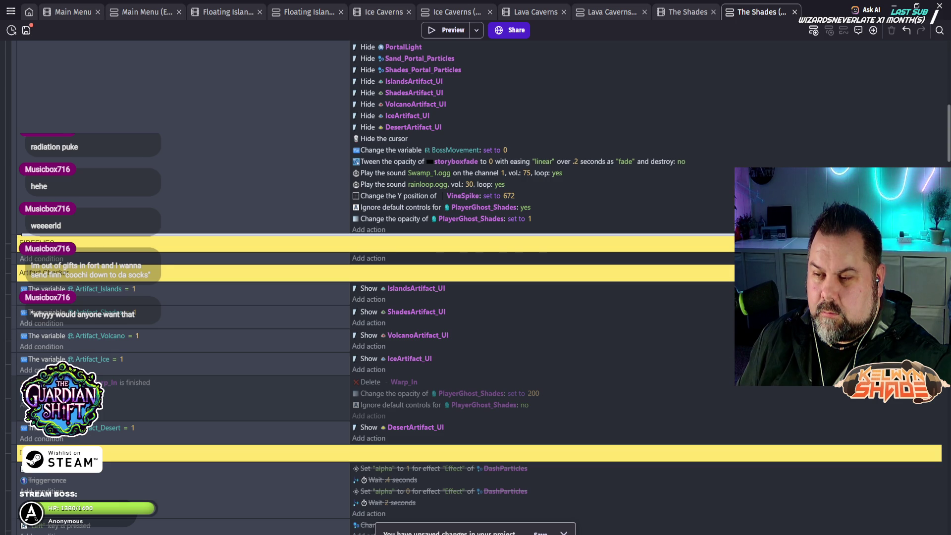
pyautogui.hotkey('ctrl', 'z')
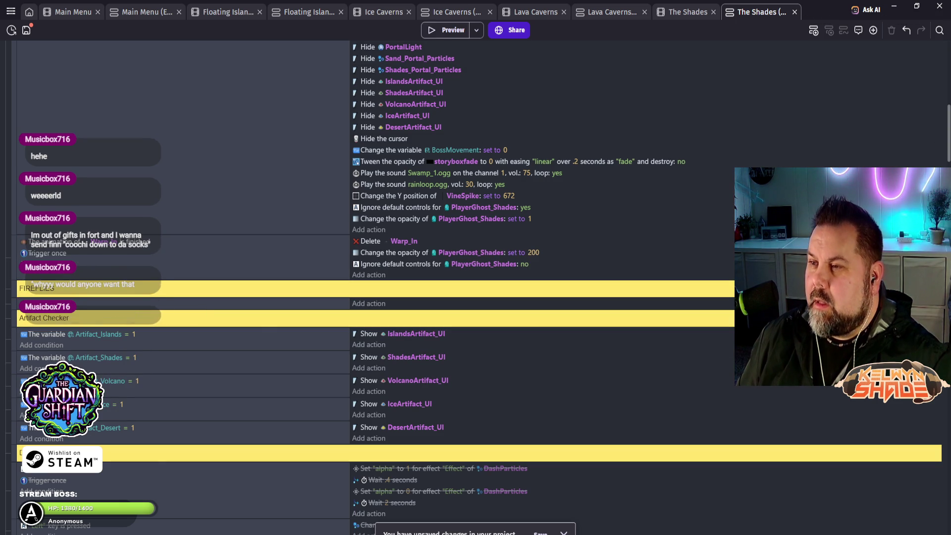
pyautogui.click(446, 29)
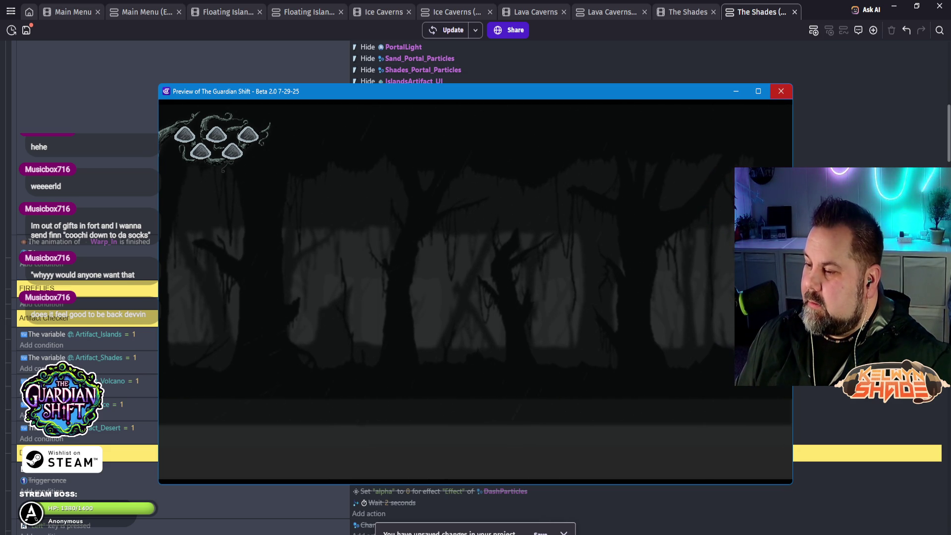
pyautogui.click(781, 91)
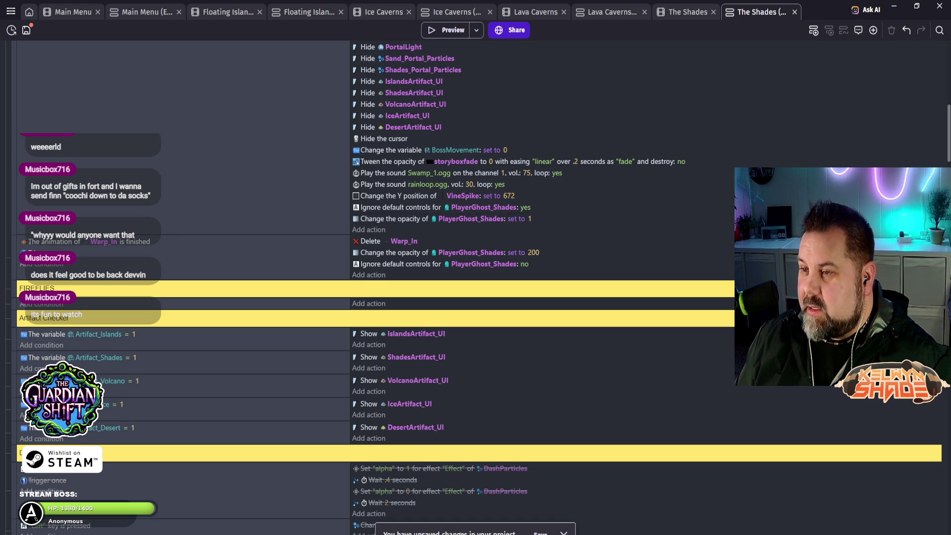
# - Open the project manager and scroll up to the game's Scenes list
pyautogui.scroll(5, 495, 223)
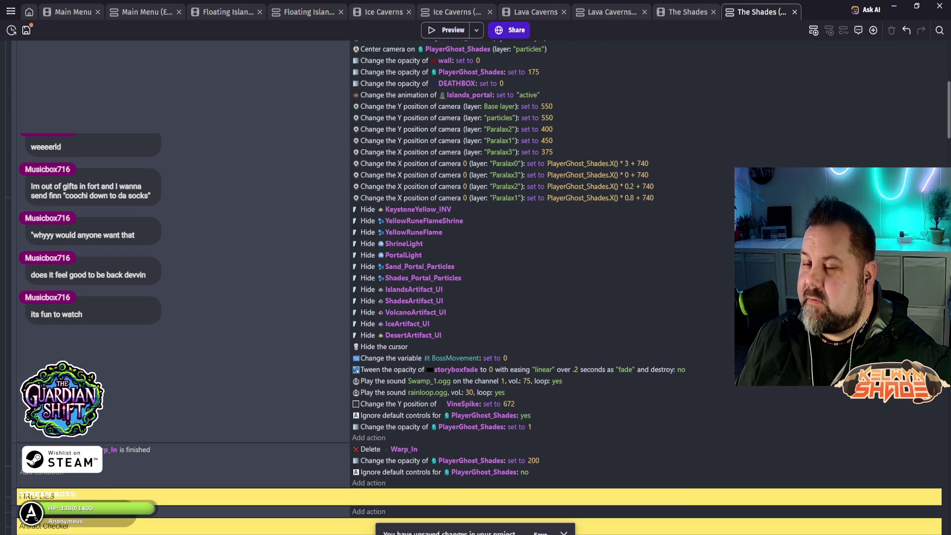
pyautogui.click(11, 11)
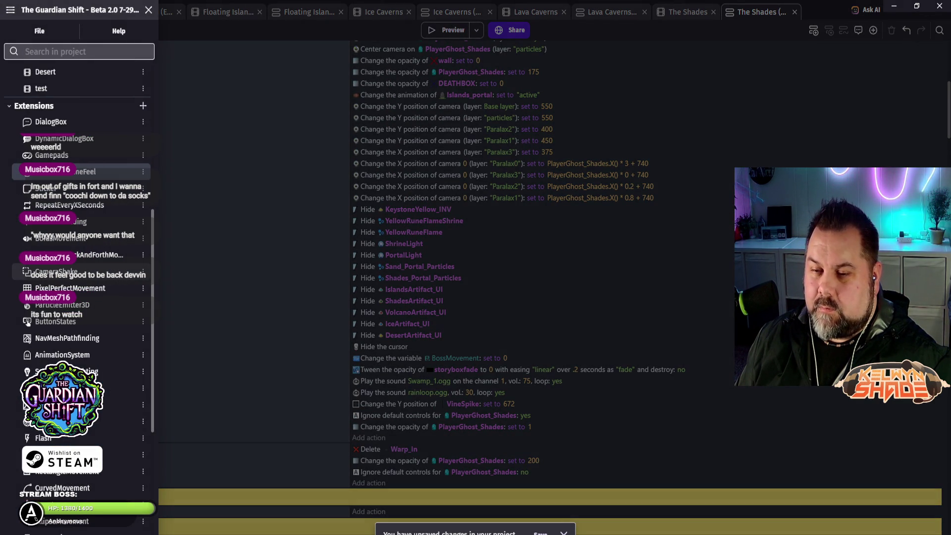
pyautogui.scroll(5, 74, 270)
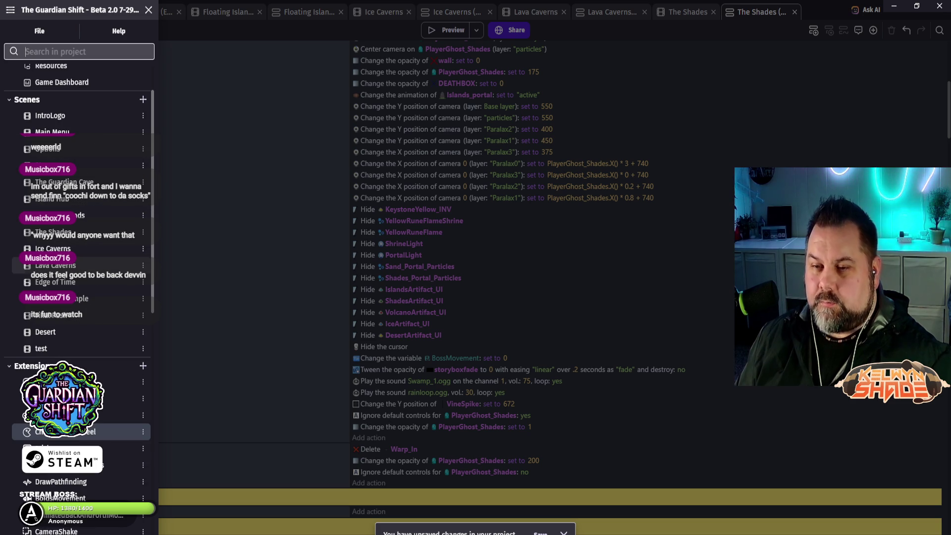